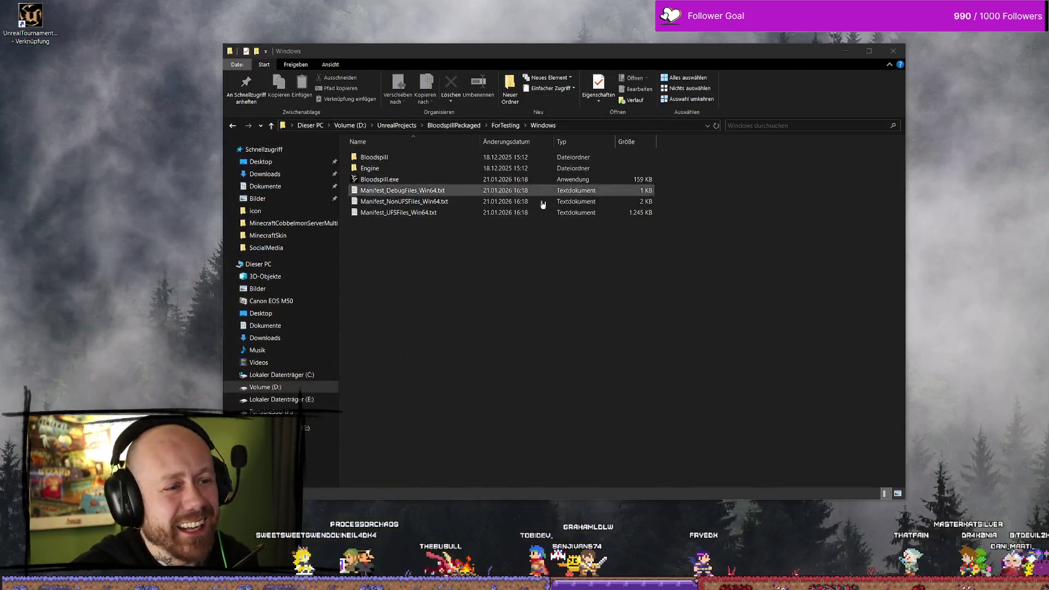
Launch Bloodspill.exe from the ForTesting\Windows build folder
{"action": "left_click", "coordinate": [413, 185]}
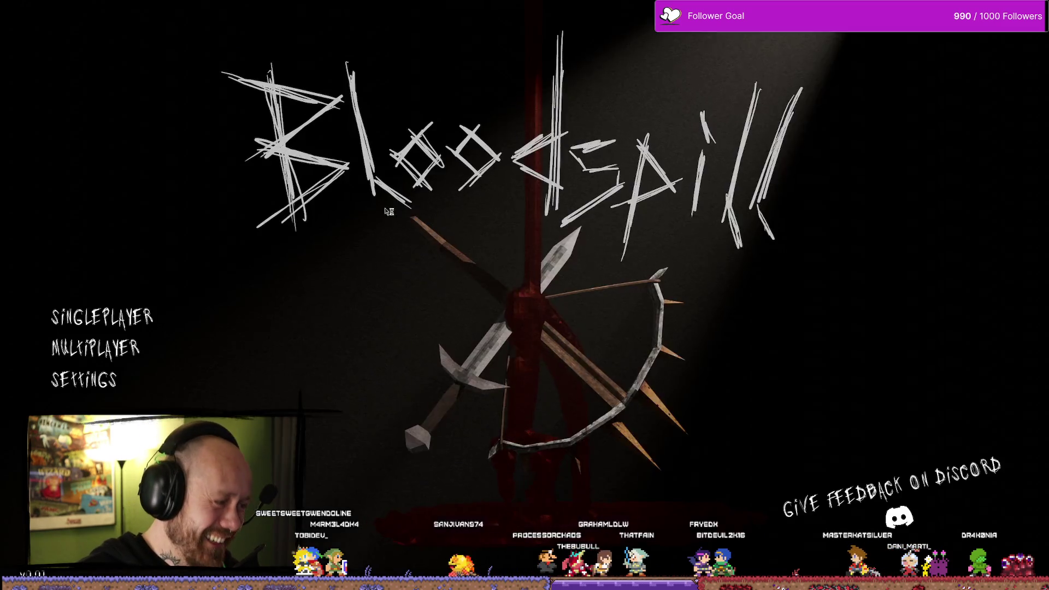
Peek at the Multiplayer options, return to the main menu, then reopen Multiplayer
{"action": "left_click", "coordinate": [95, 348]}
{"action": "key", "text": "Escape"}
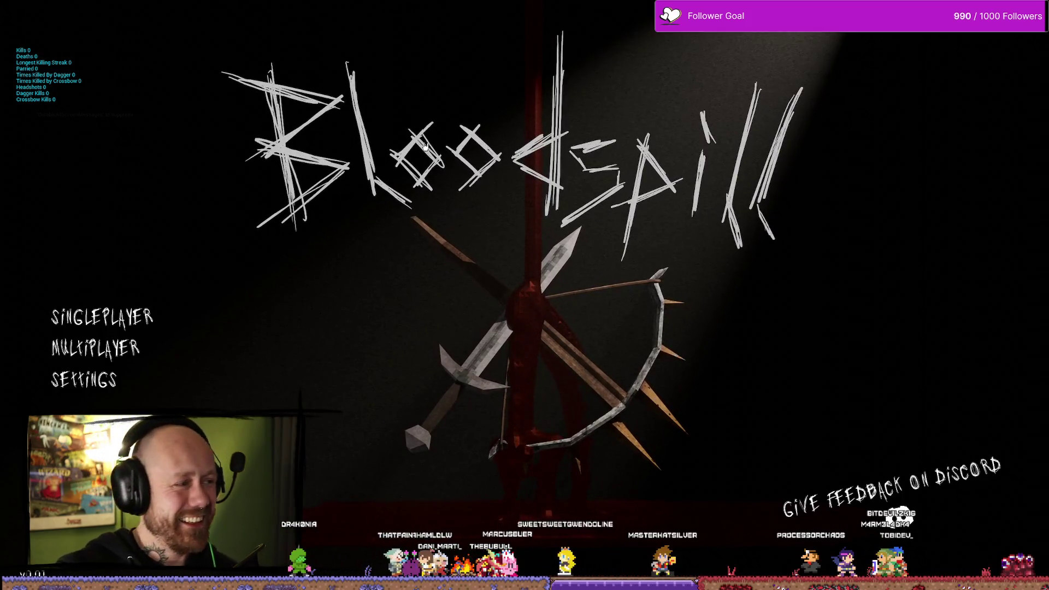
{"action": "left_click", "coordinate": [96, 348]}
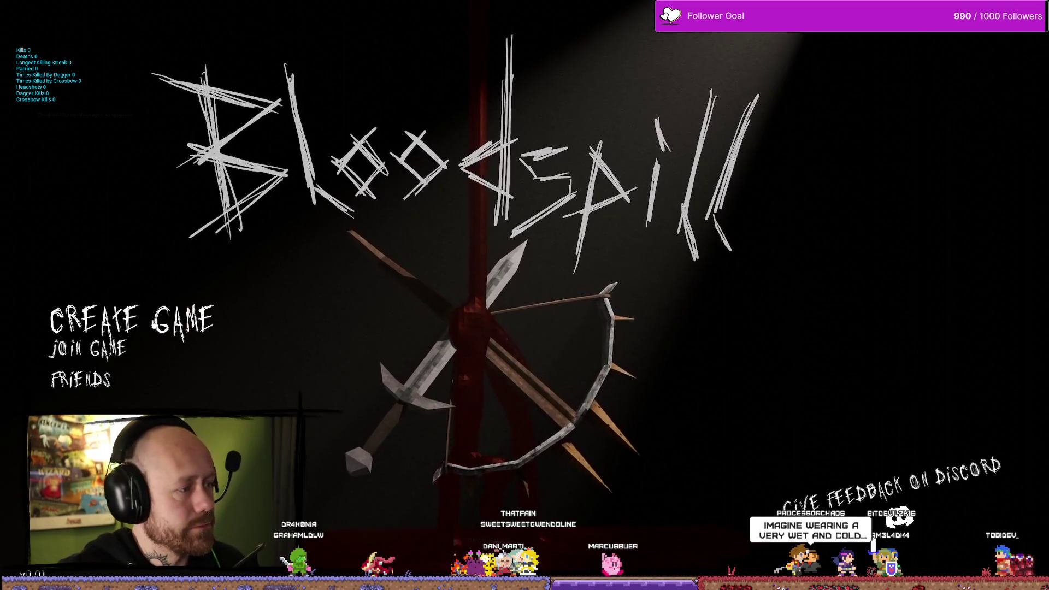
Create a hosted Deathmatch game on Ruined Village and start it
{"action": "left_click", "coordinate": [99, 318]}
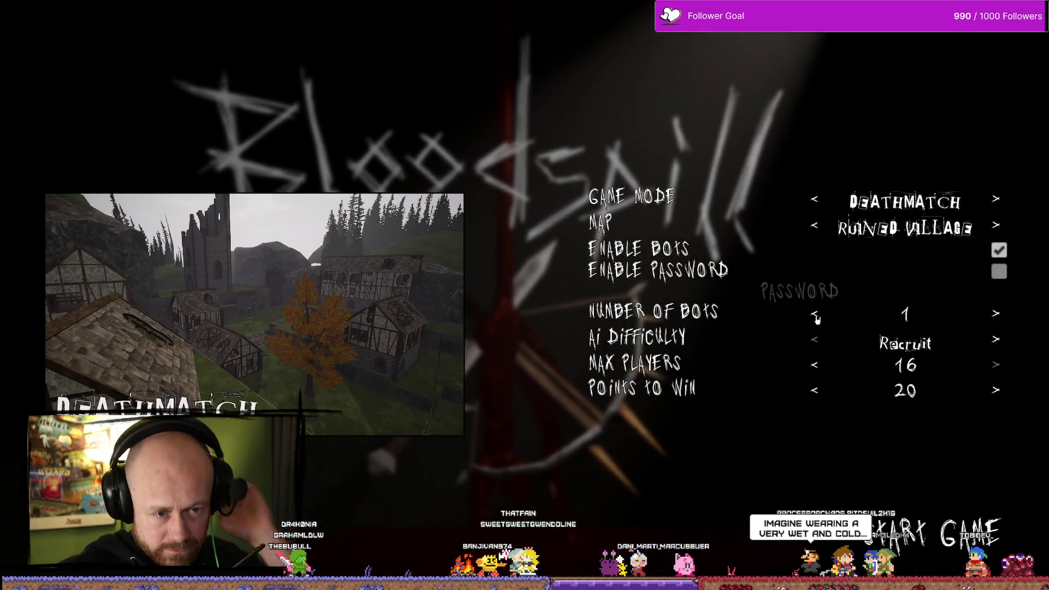
{"action": "left_click", "coordinate": [933, 526]}
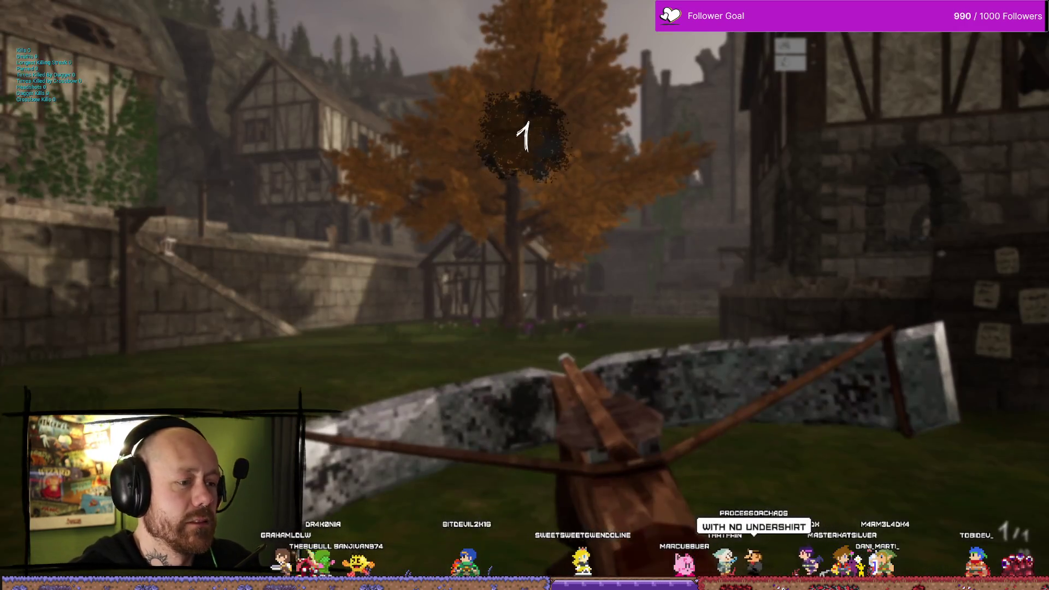
Walk through the village toward the courtyard and check the deathmatch scoreboard
{"action": "key", "text": "w"}
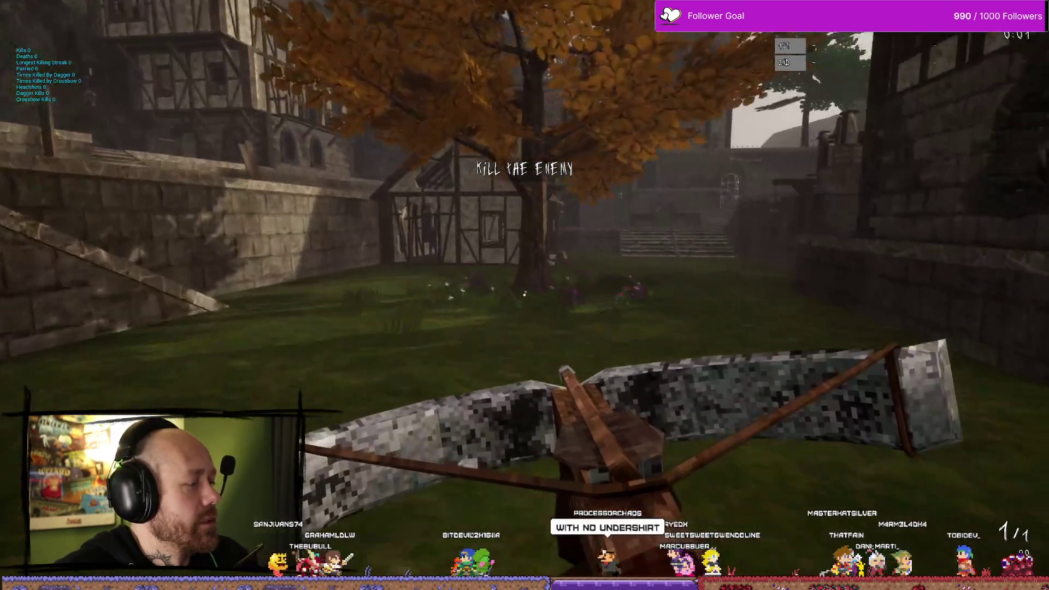
{"action": "key", "text": "w"}
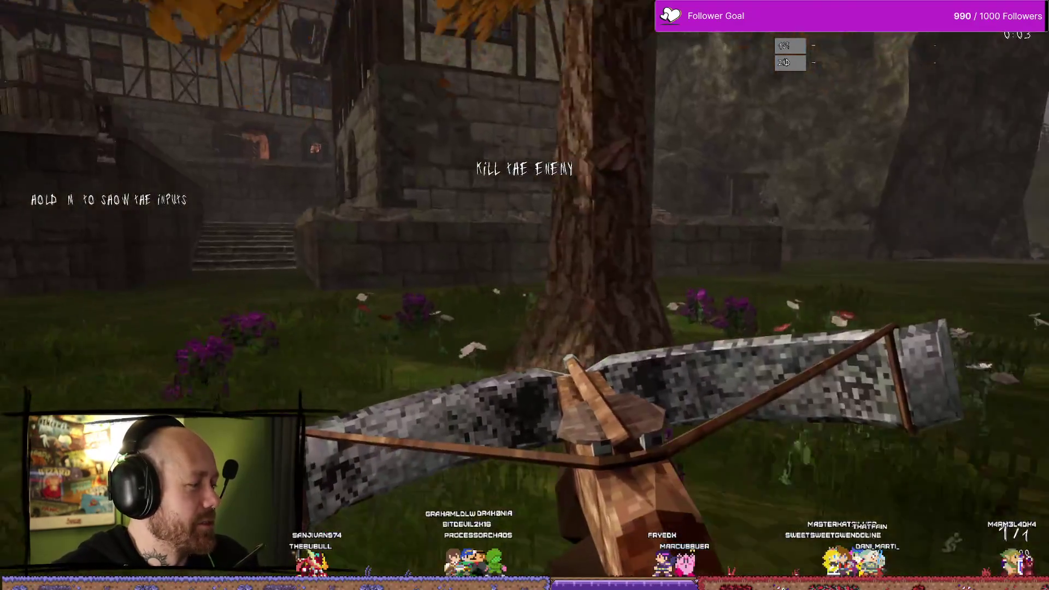
{"action": "key", "text": "w"}
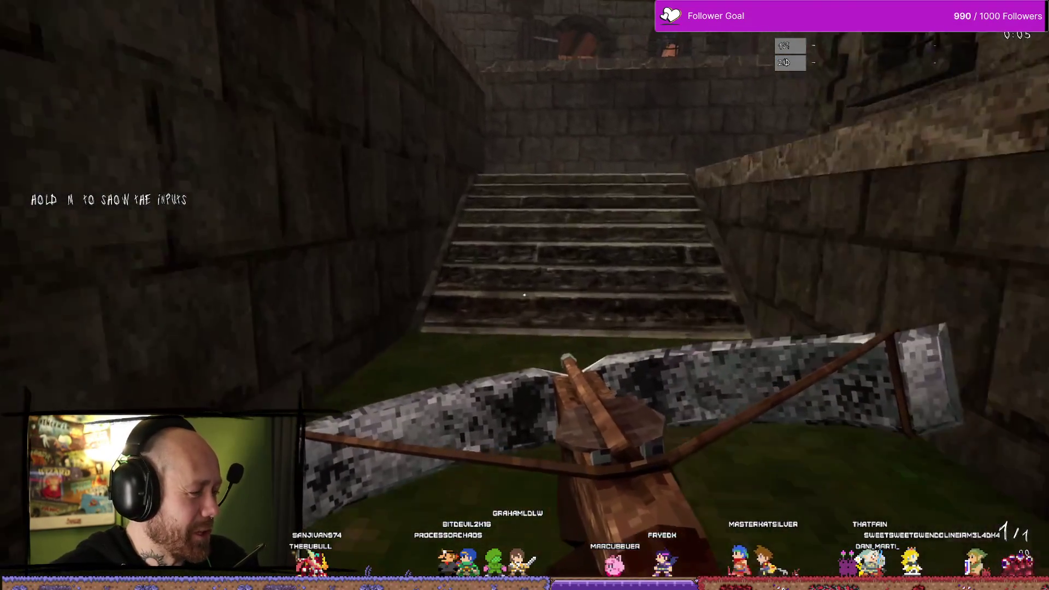
{"action": "key", "text": "w"}
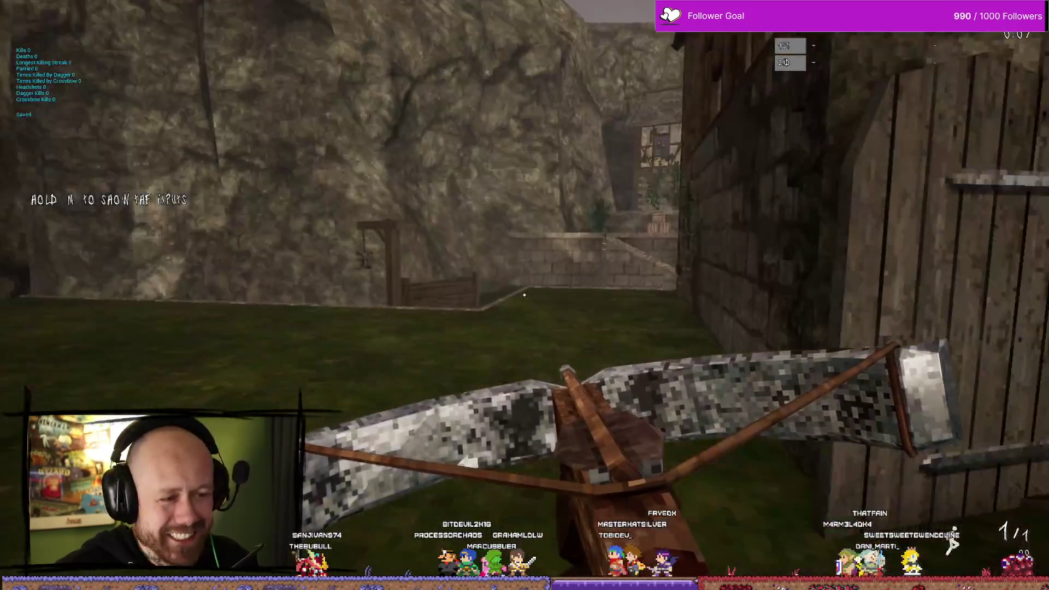
{"action": "key", "text": "w"}
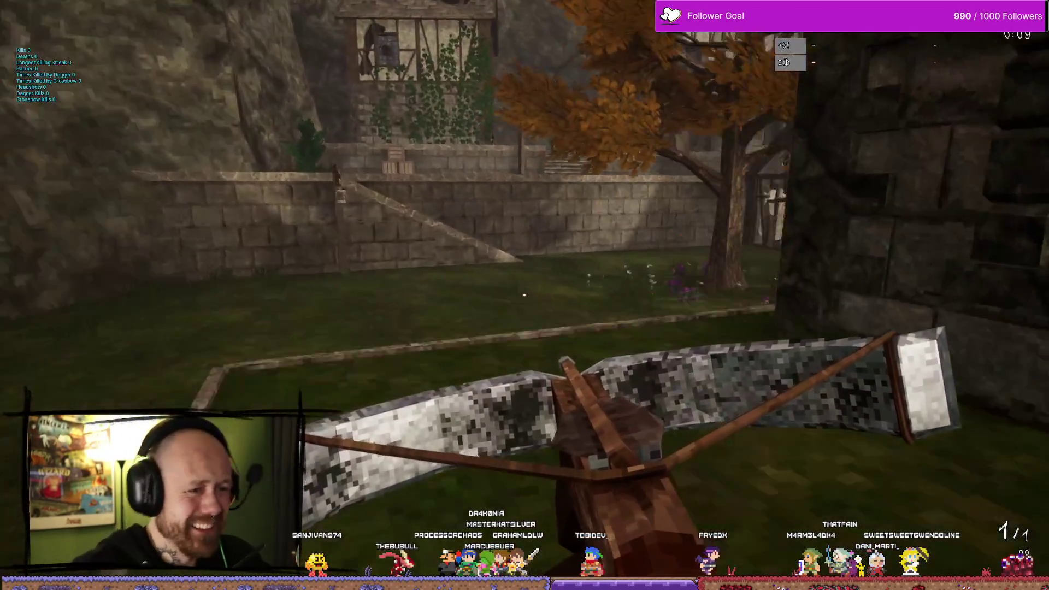
{"action": "key", "text": "Tab"}
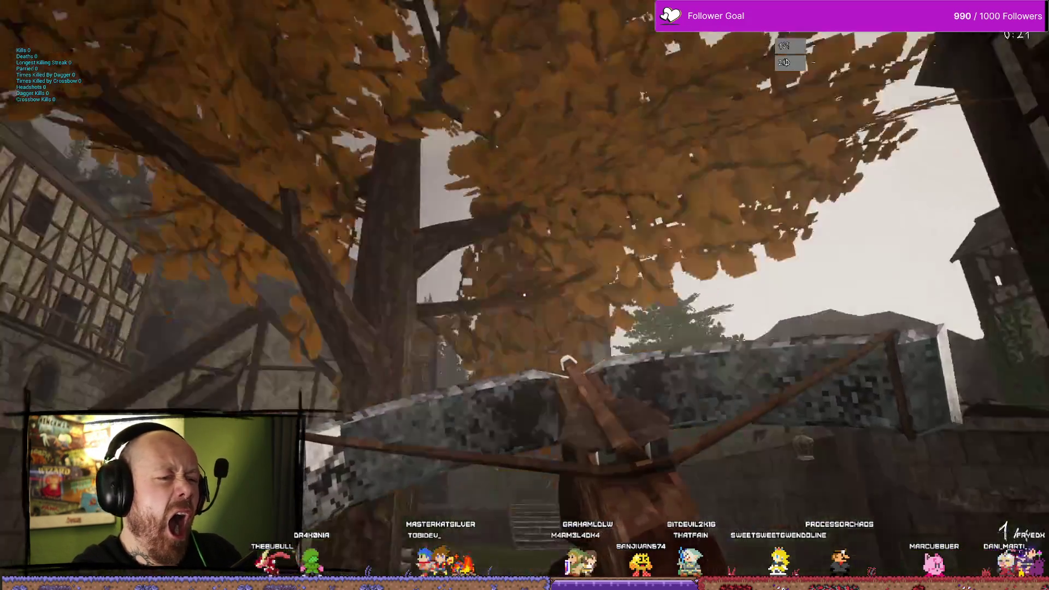
Fight toward the stone stairs and kill the enemy with the crossbow
{"action": "key", "text": "d"}
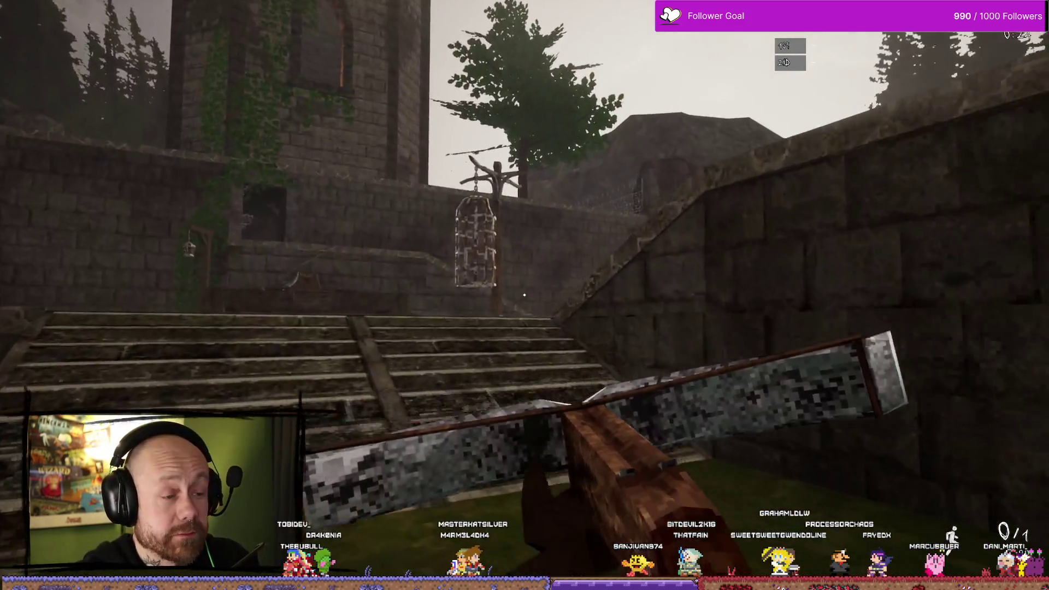
{"action": "left_click", "coordinate": [524, 295]}
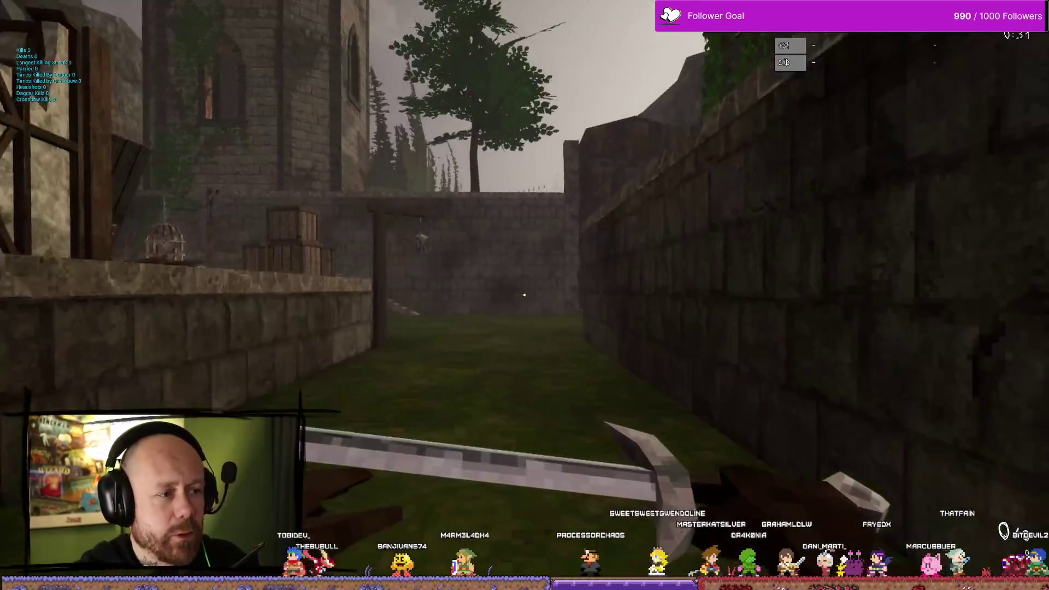
{"action": "key", "text": "w"}
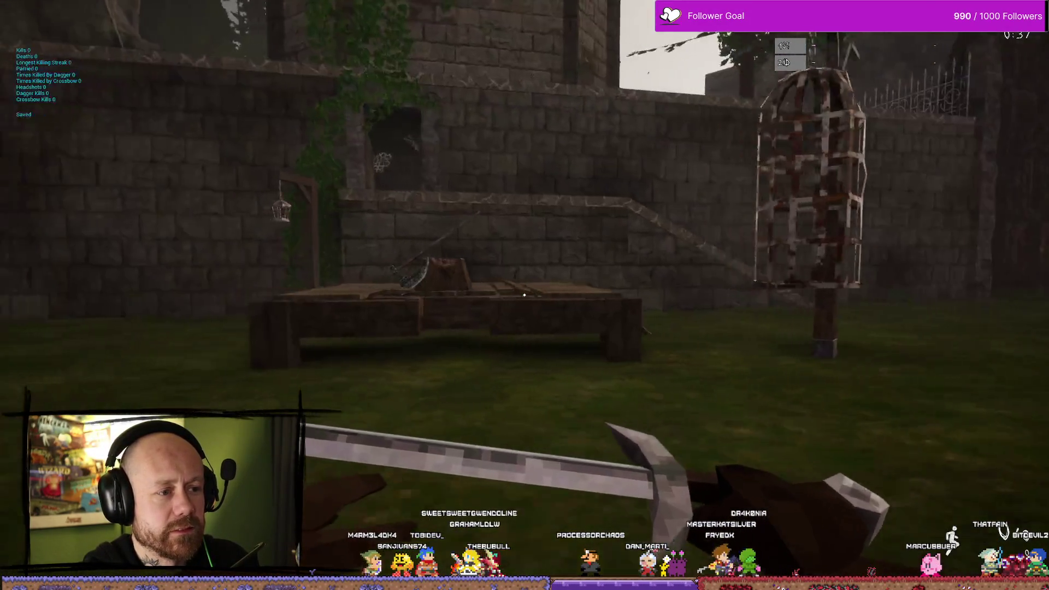
{"action": "key", "text": "w"}
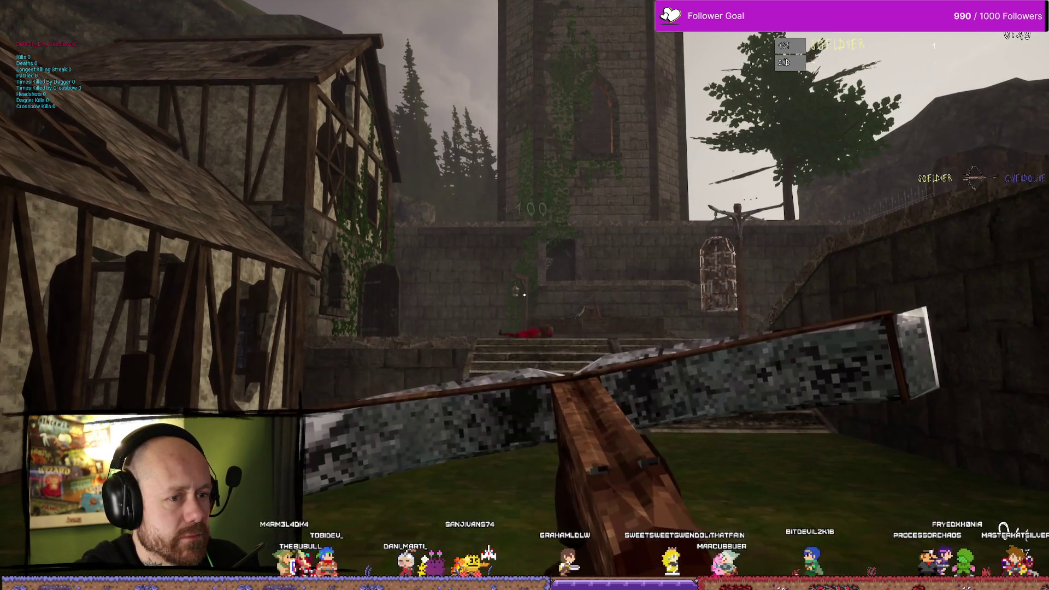
{"action": "key", "text": "w"}
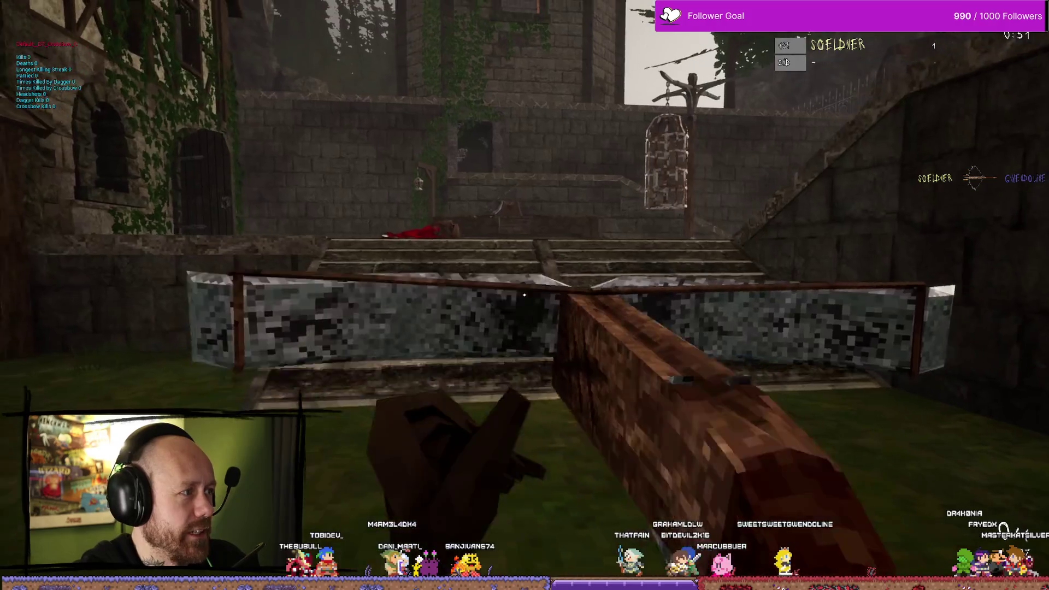
{"action": "key", "text": "a"}
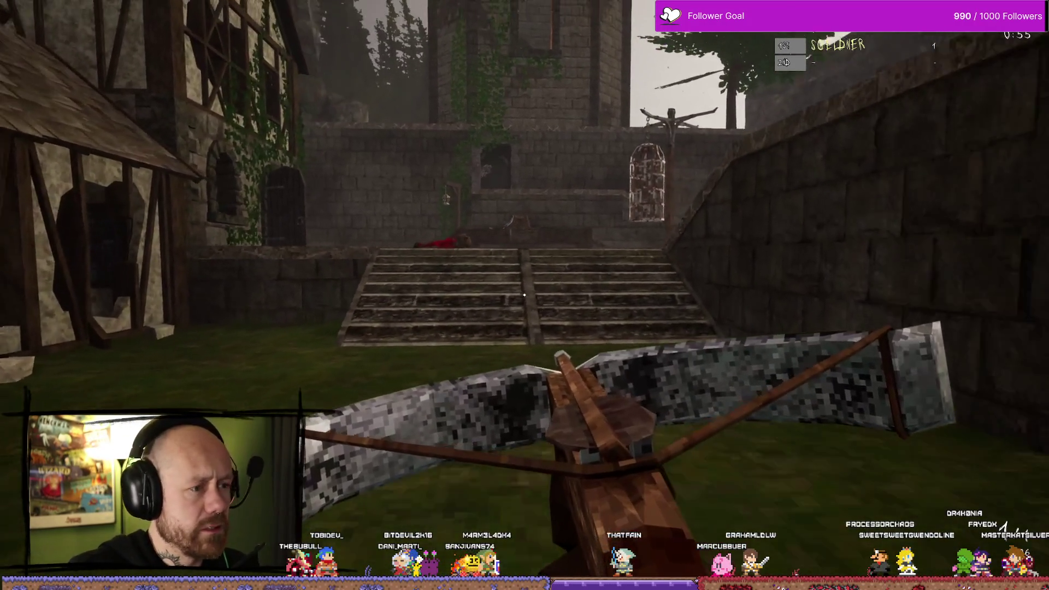
{"action": "key", "text": "a"}
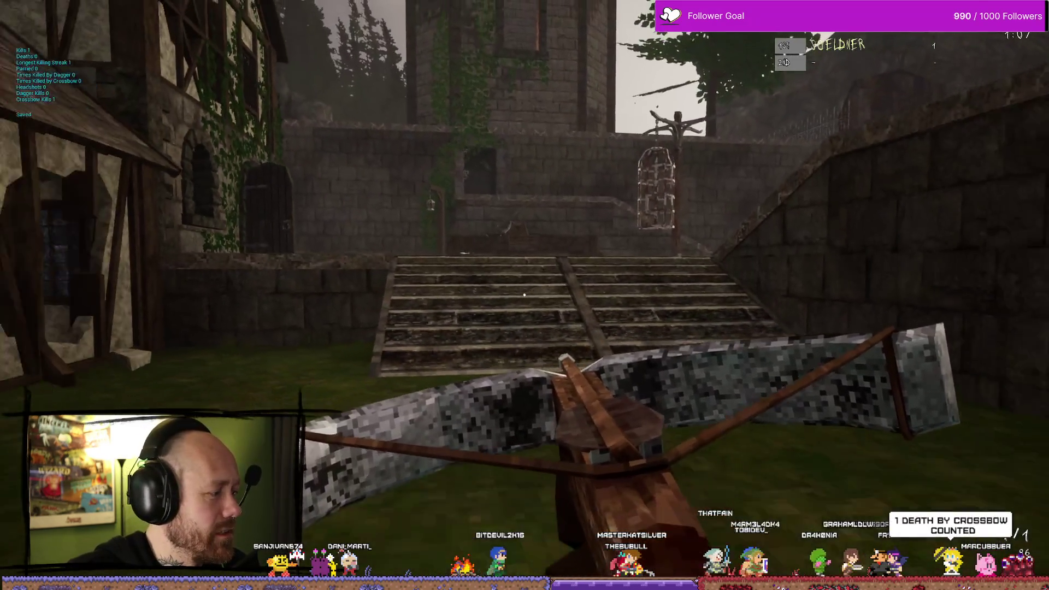
Switch to the dagger and push through the courtyard for a second kill
{"action": "key", "text": "w"}
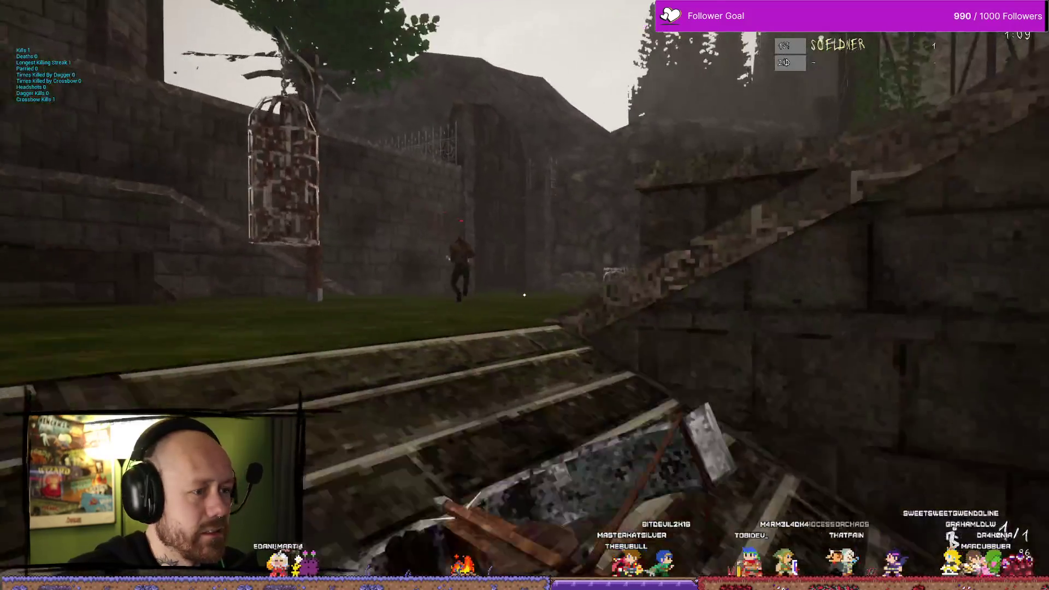
{"action": "key", "text": "1"}
{"action": "key", "text": "w"}
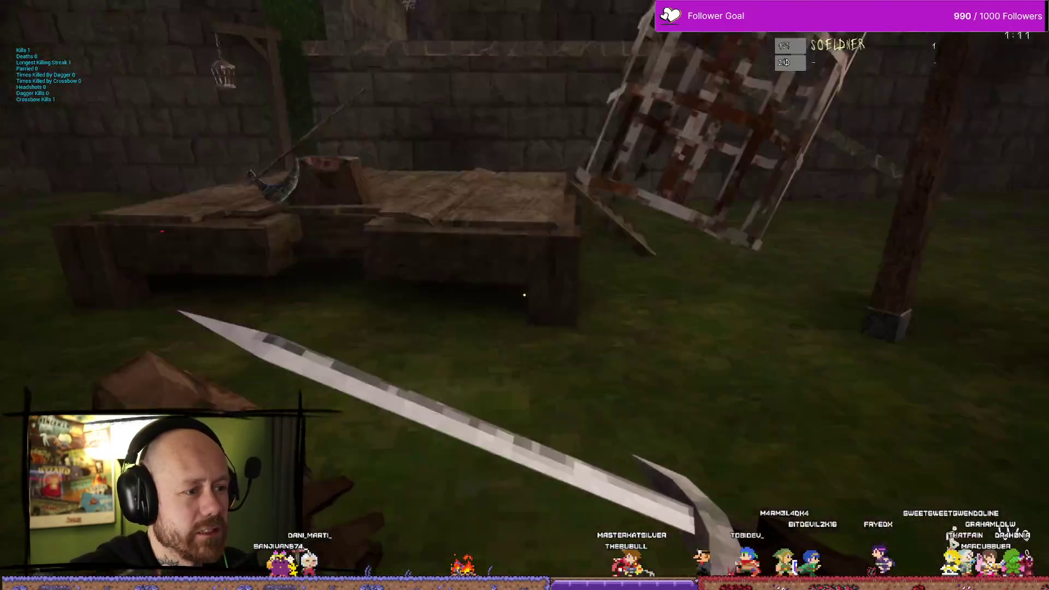
{"action": "key", "text": "w"}
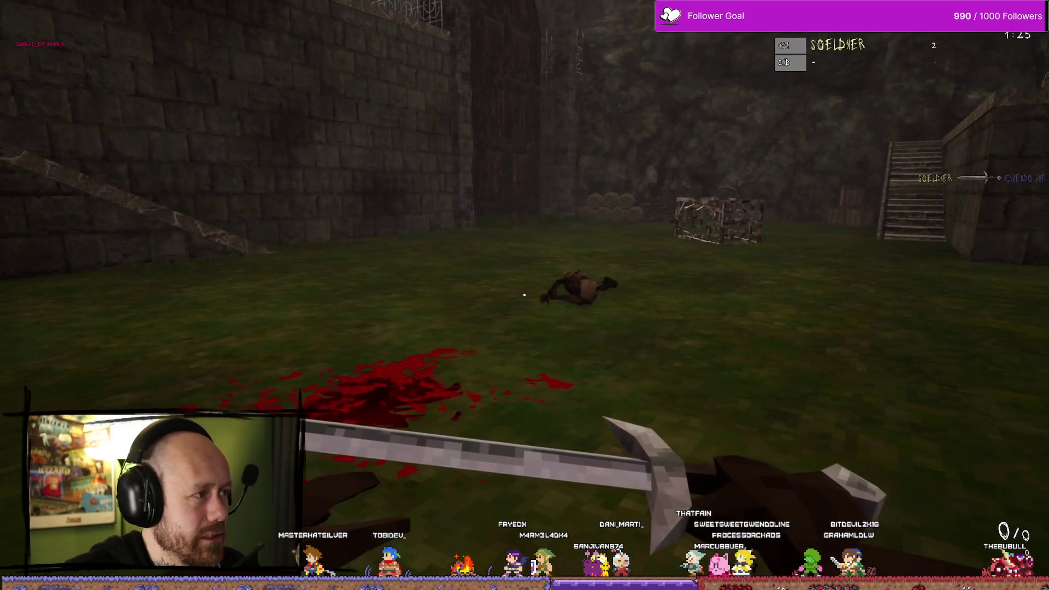
{"action": "key", "text": "d"}
{"action": "key", "text": "Tab"}
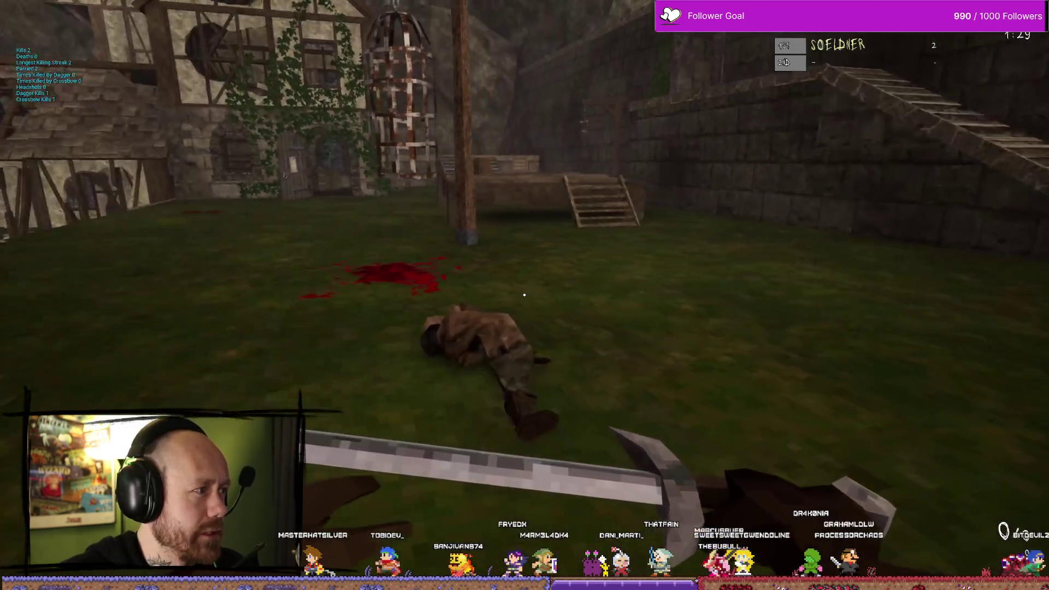
{"action": "key", "text": "d"}
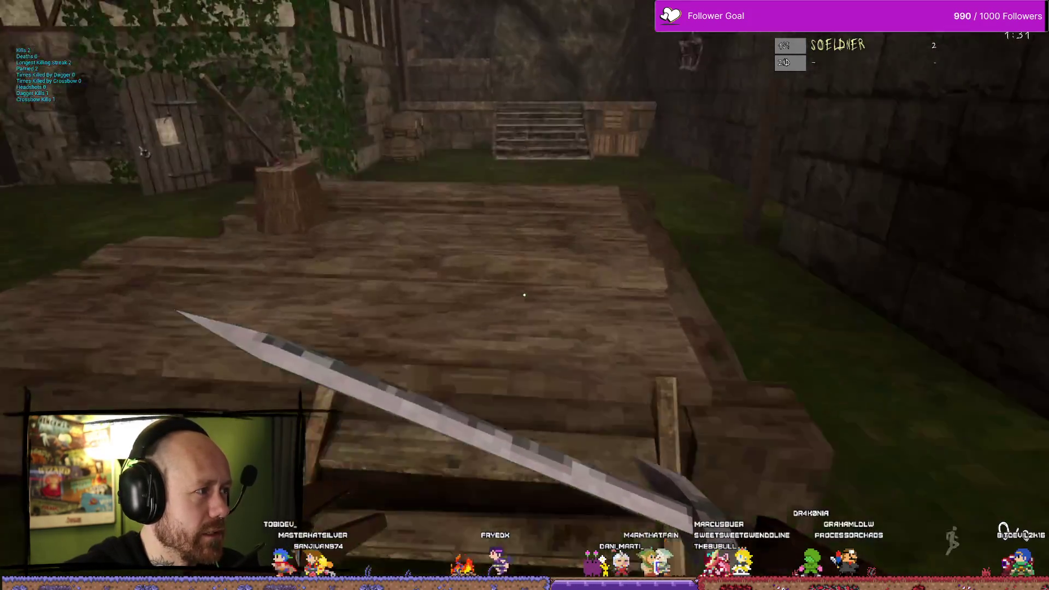
{"action": "key", "text": "w"}
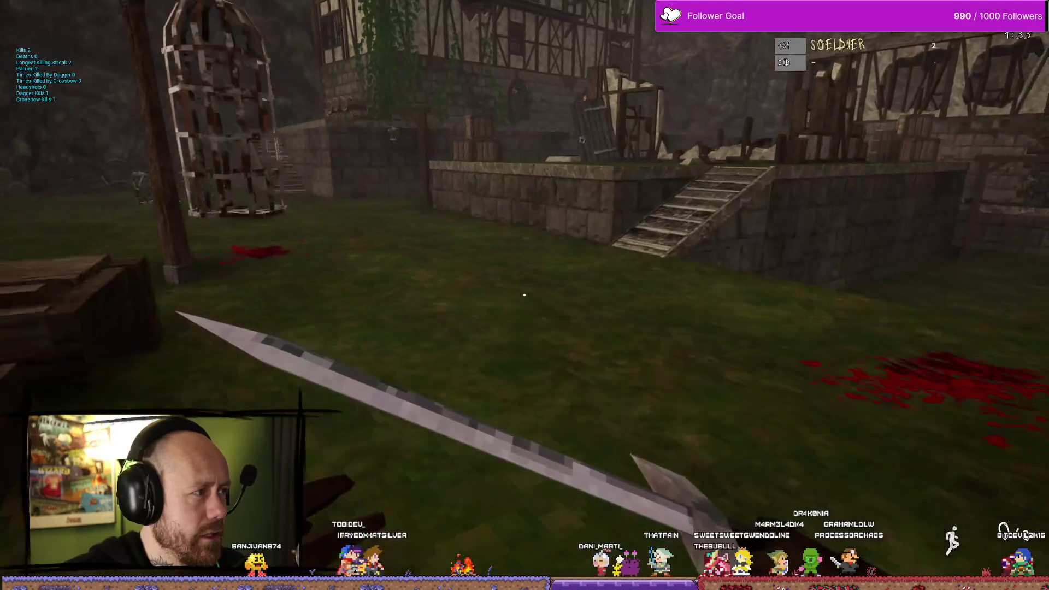
{"action": "key", "text": "d"}
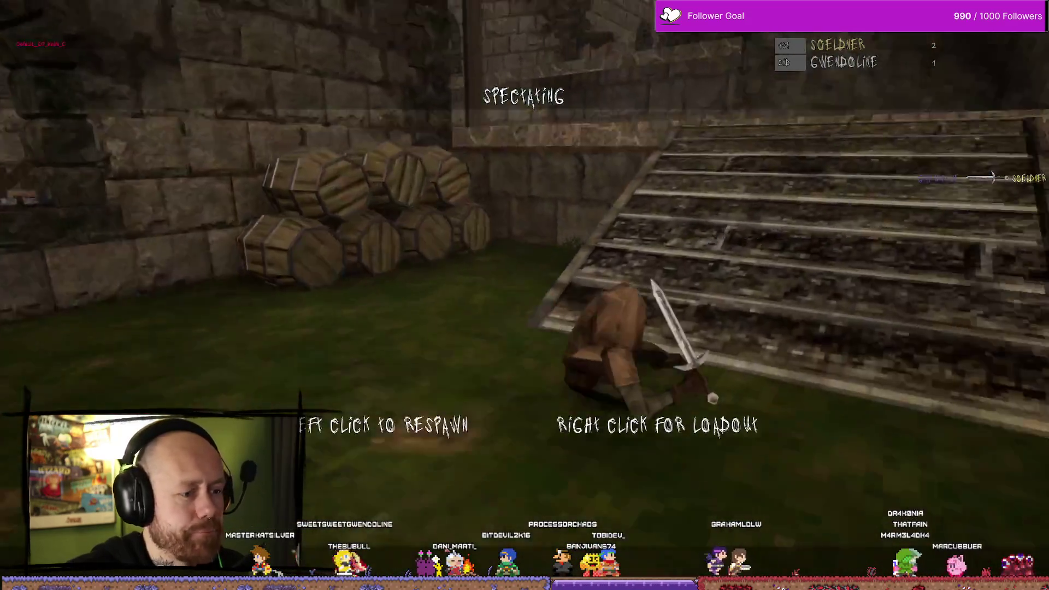
Respawn and advance through the courtyard toward the enemy by the houses
{"action": "left_click", "coordinate": [524, 295]}
{"action": "key", "text": "w"}
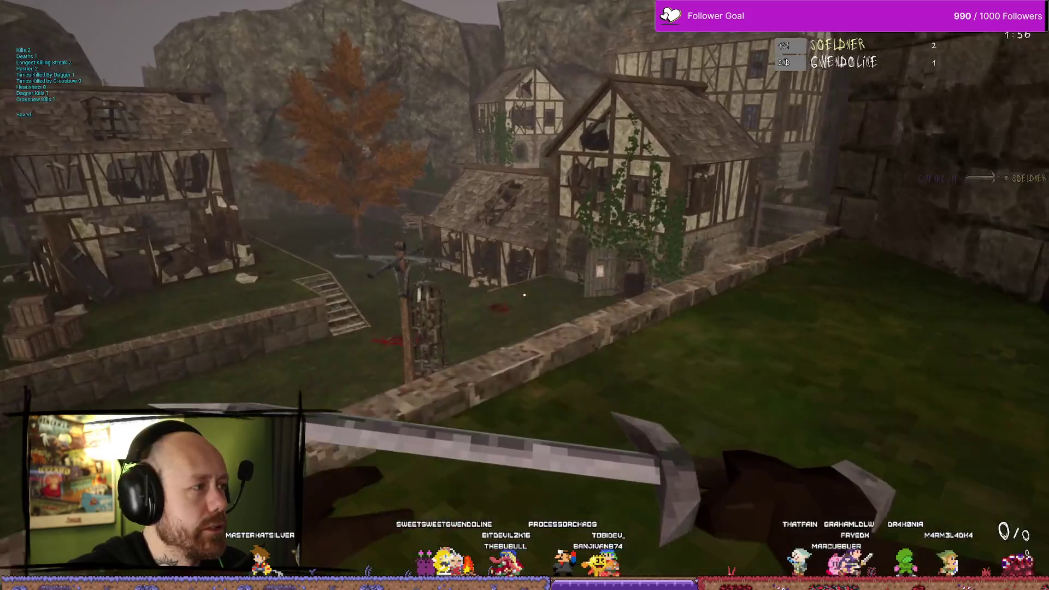
{"action": "key", "text": "w"}
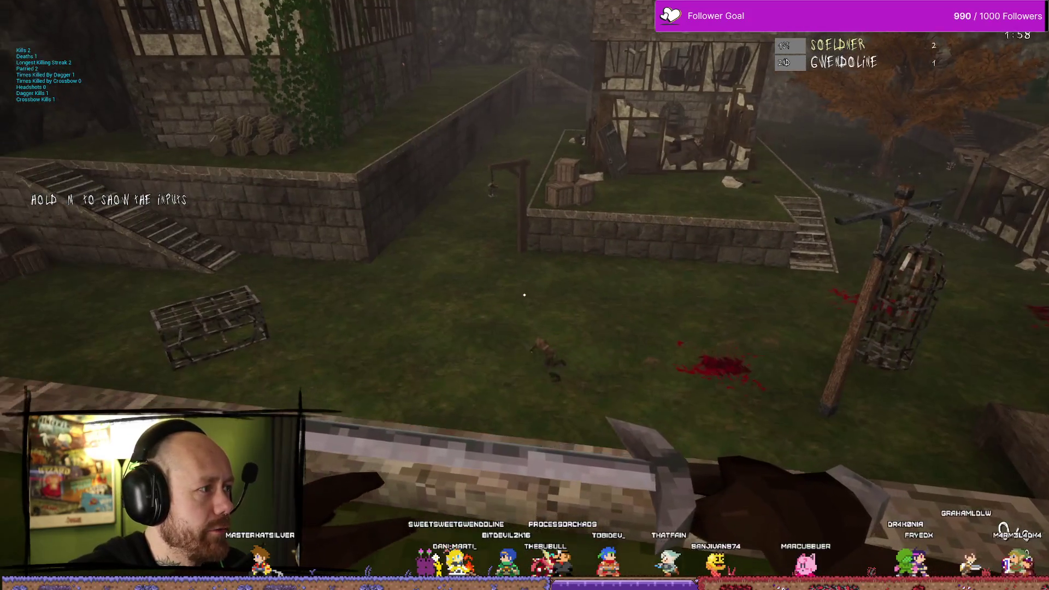
{"action": "key", "text": "w"}
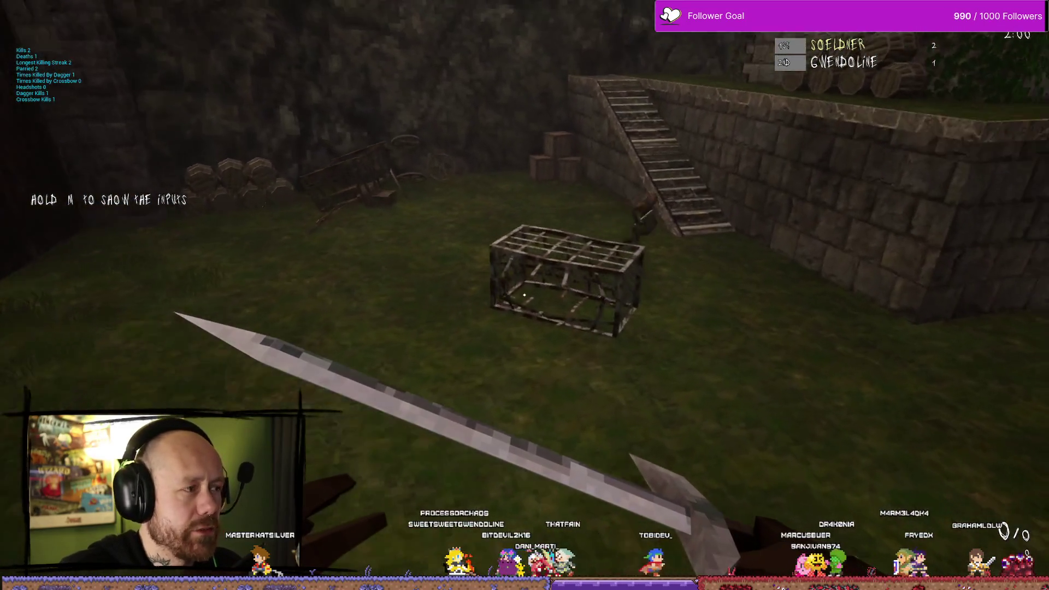
{"action": "key", "text": "w"}
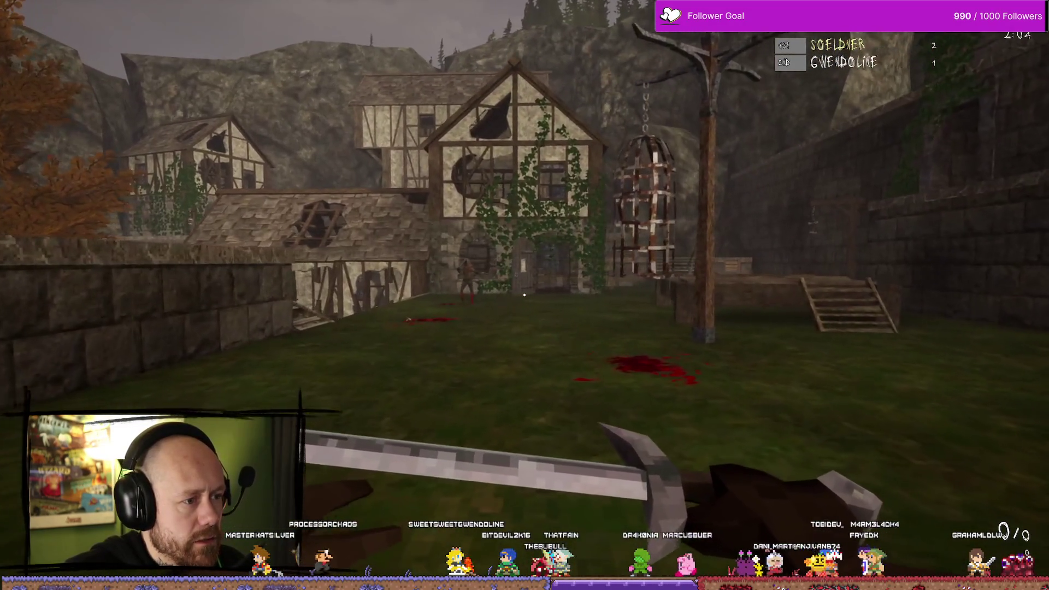
{"action": "key", "text": "w"}
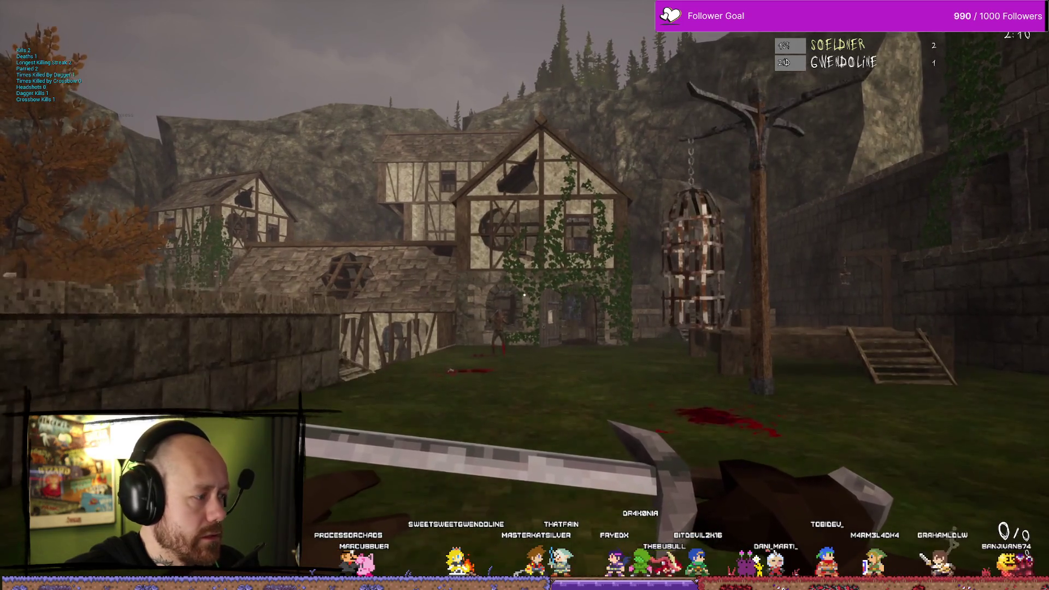
{"action": "key", "text": "w"}
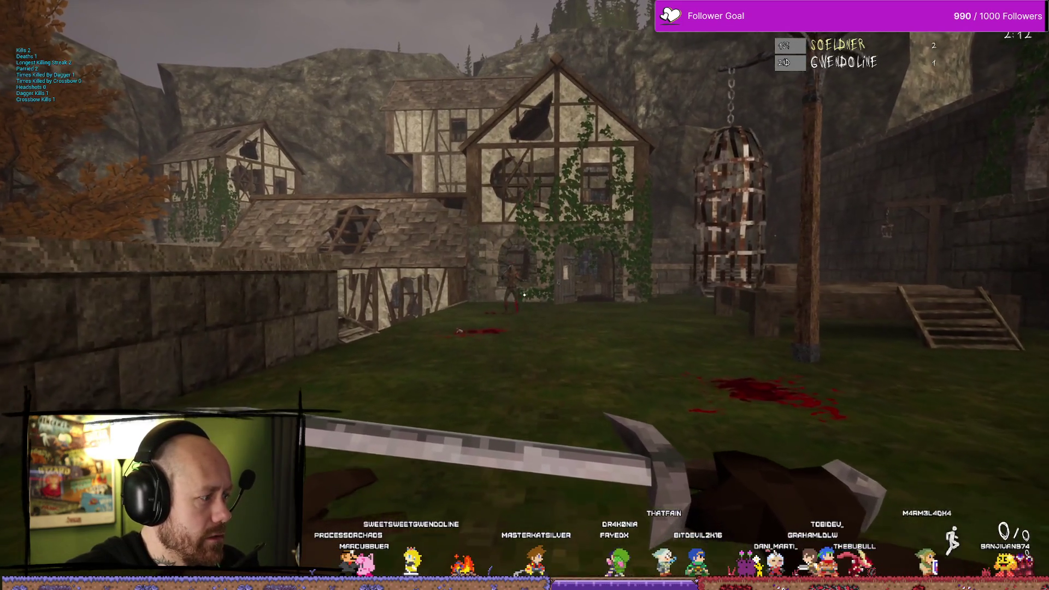
{"action": "key", "text": "w"}
{"action": "key", "text": "w"}
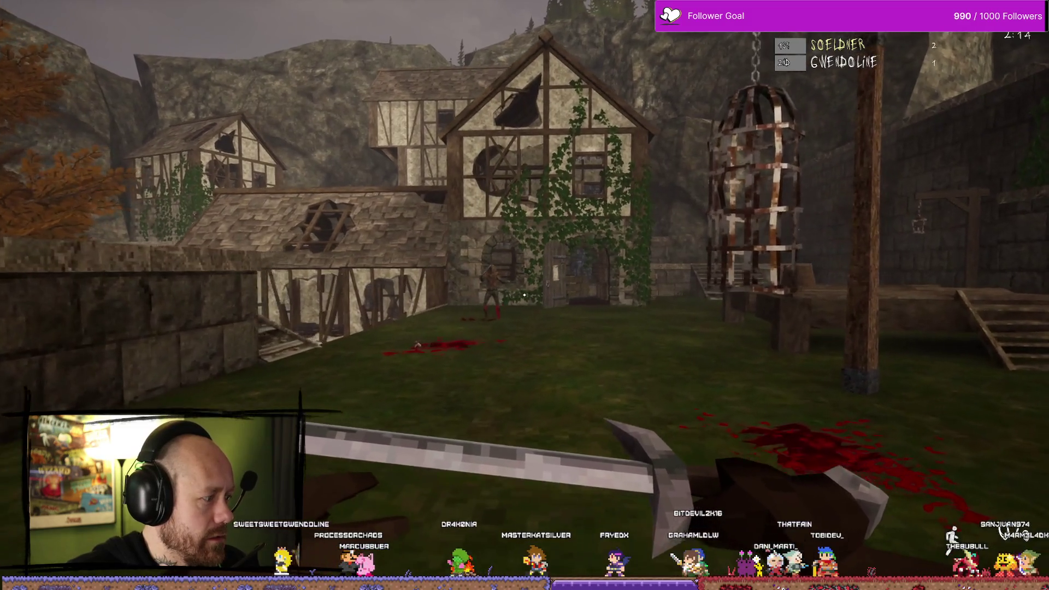
Strafe across the courtyard and climb the stairs to engage the crossbow enemy
{"action": "key", "text": "d"}
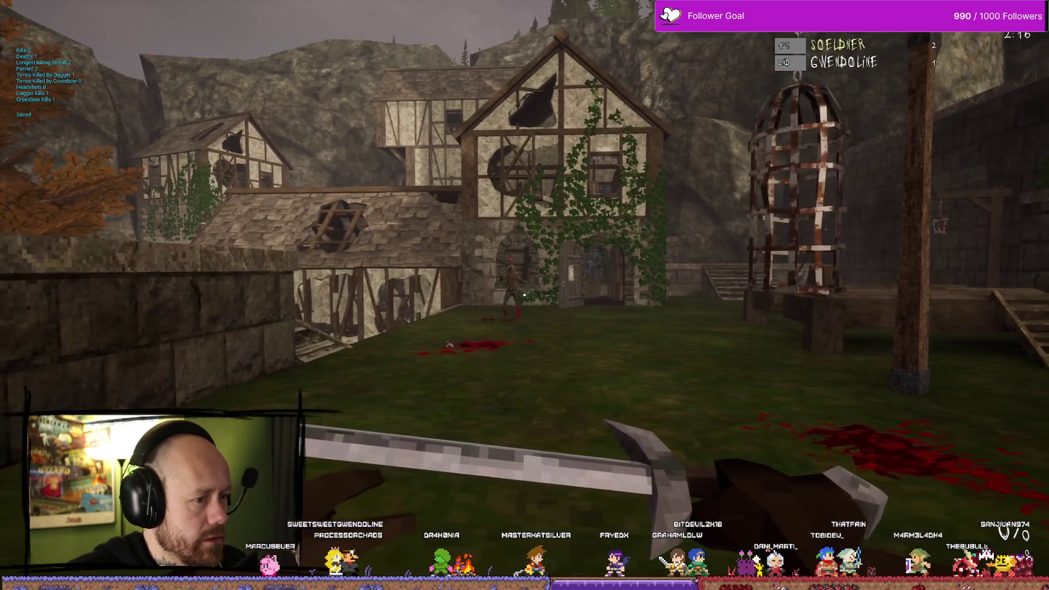
{"action": "key", "text": "d"}
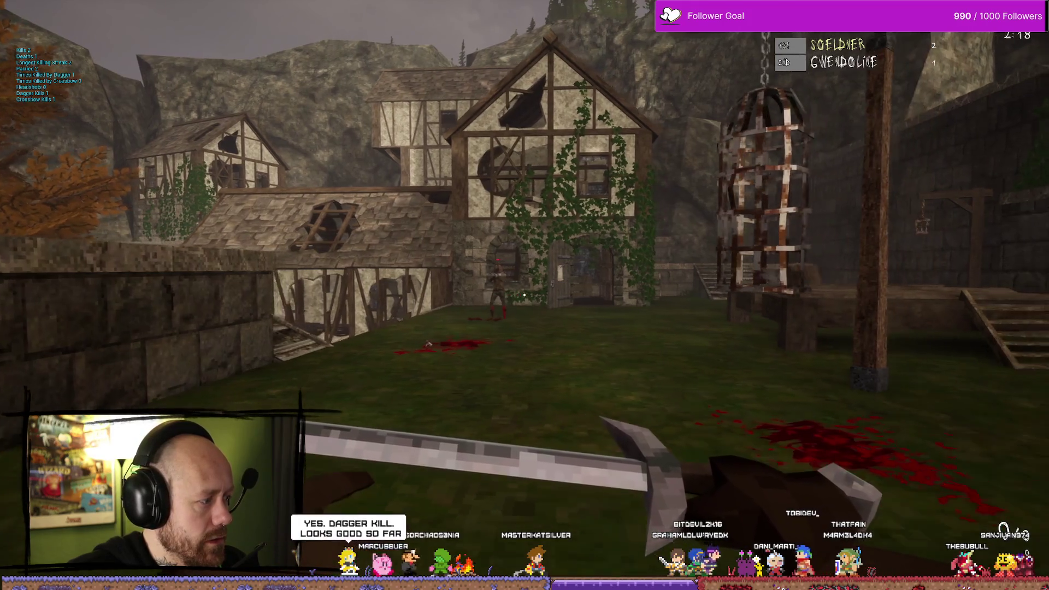
{"action": "key", "text": "w"}
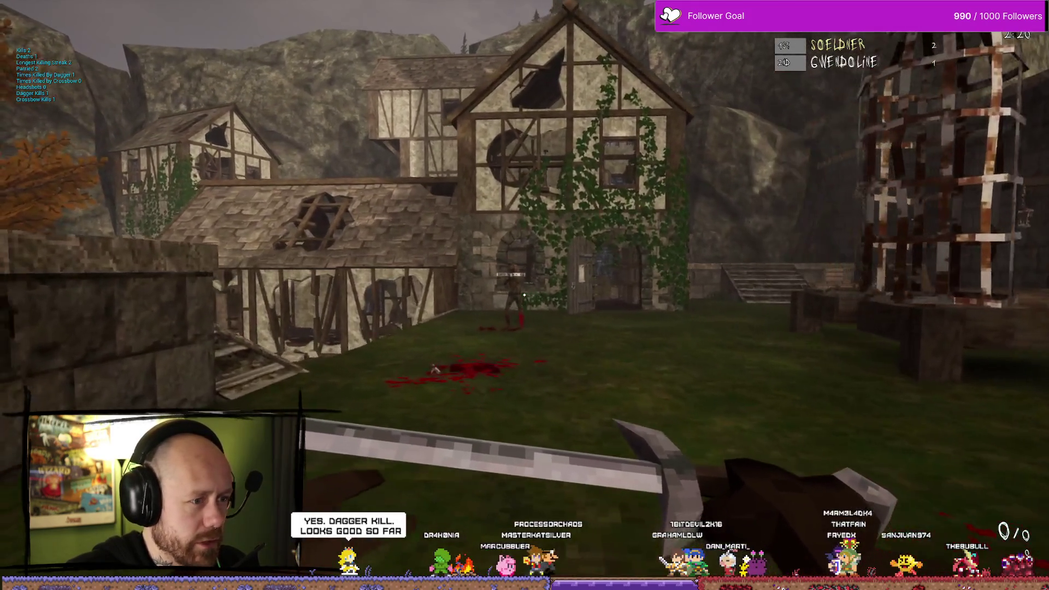
{"action": "key", "text": "w"}
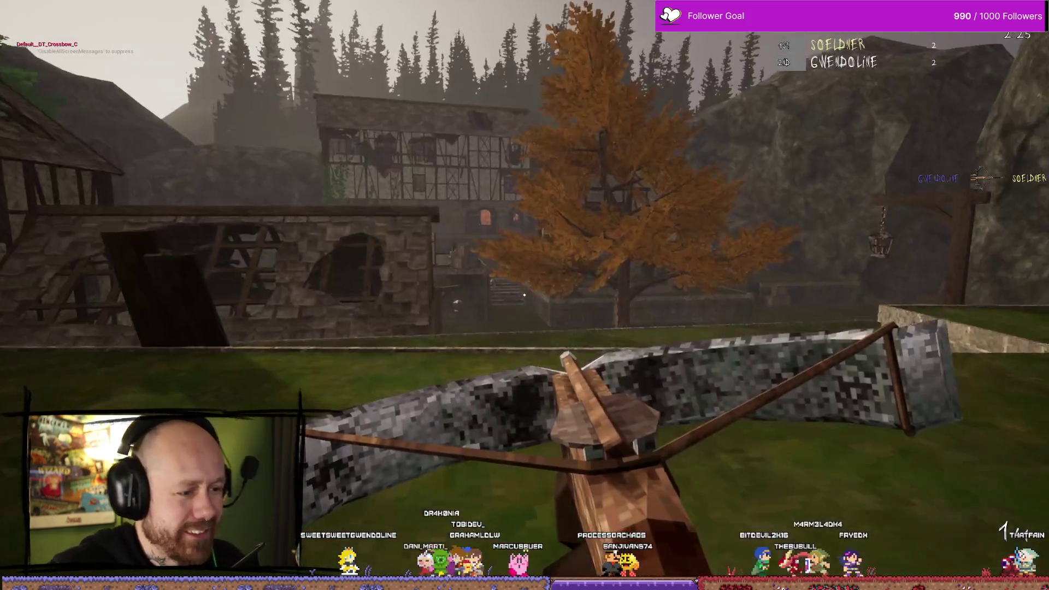
{"action": "key", "text": "w"}
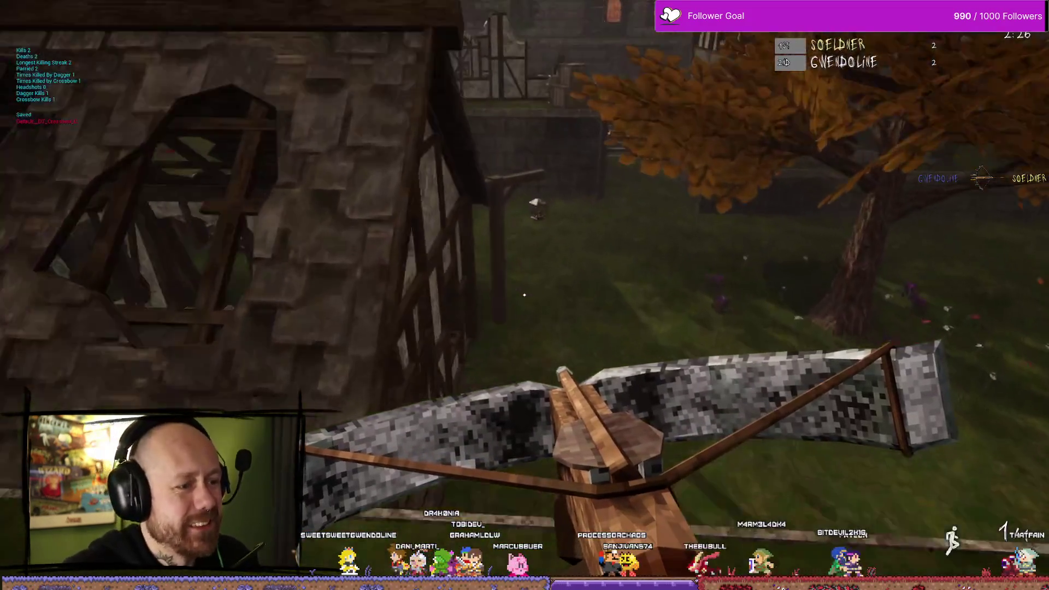
{"action": "key", "text": "w"}
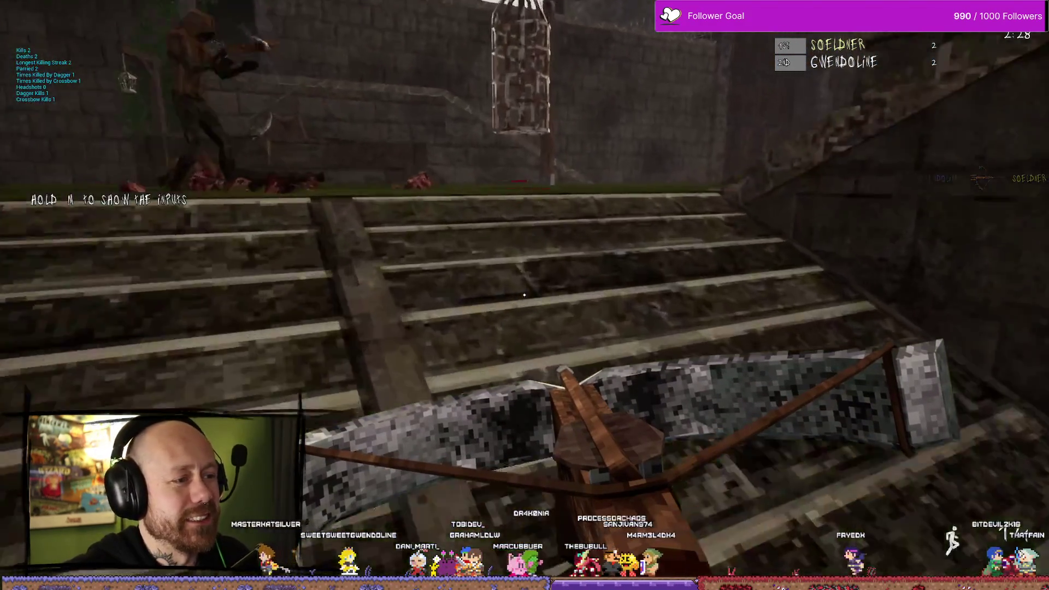
{"action": "key", "text": "w"}
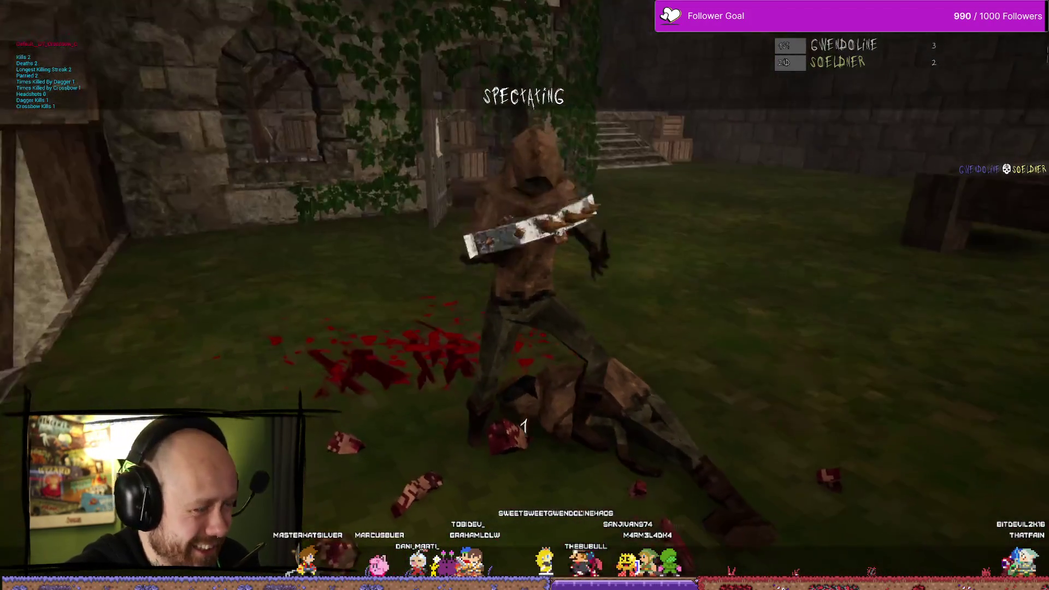
Respawn after dying and show the Deathmatch scoreboard, opponent 300 to player 200
{"action": "left_click", "coordinate": [525, 296]}
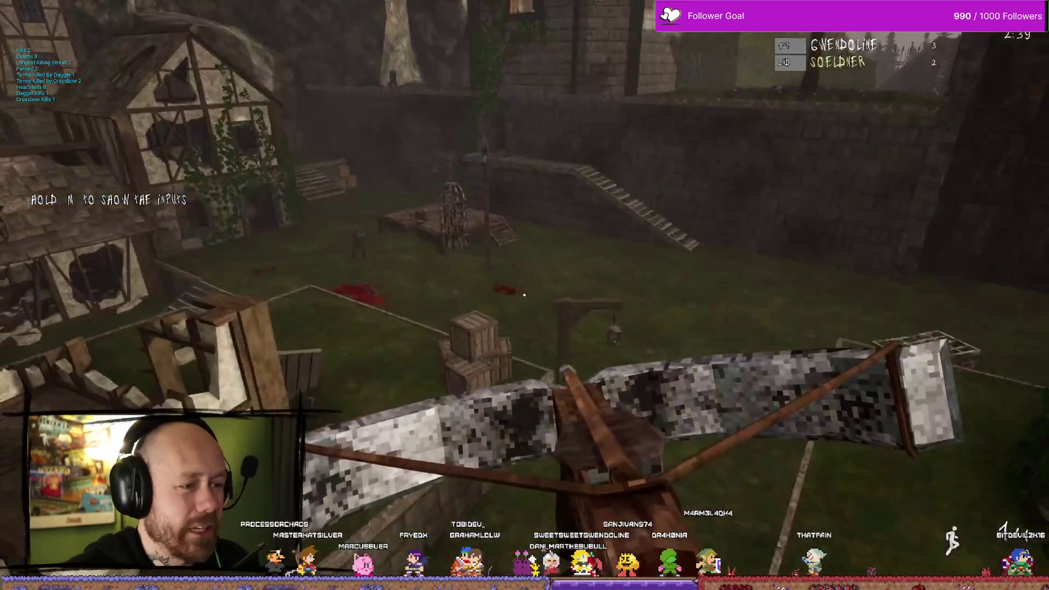
{"action": "key", "text": "w"}
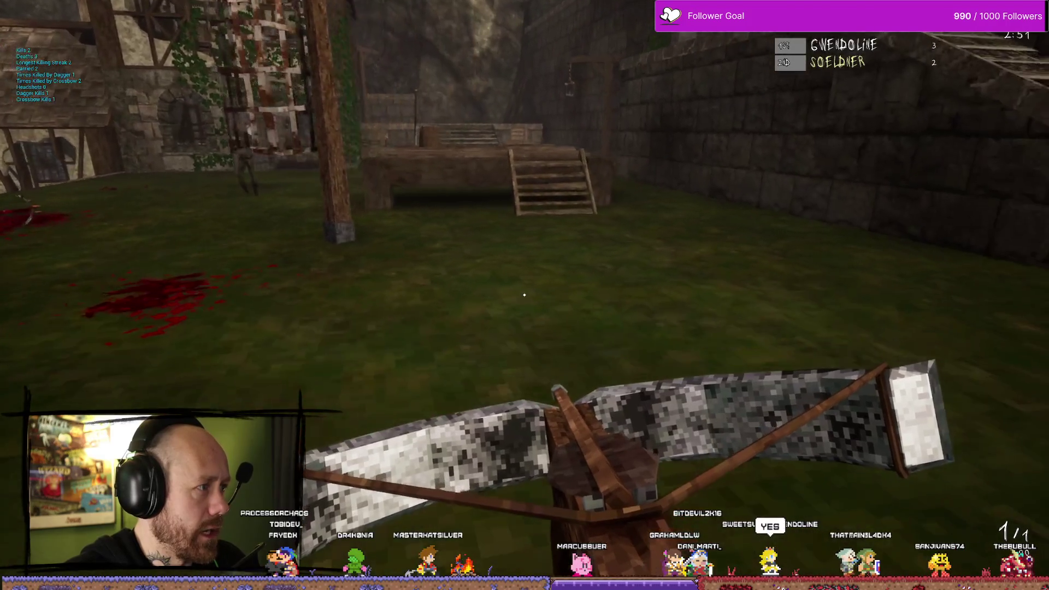
{"action": "key", "text": "Tab"}
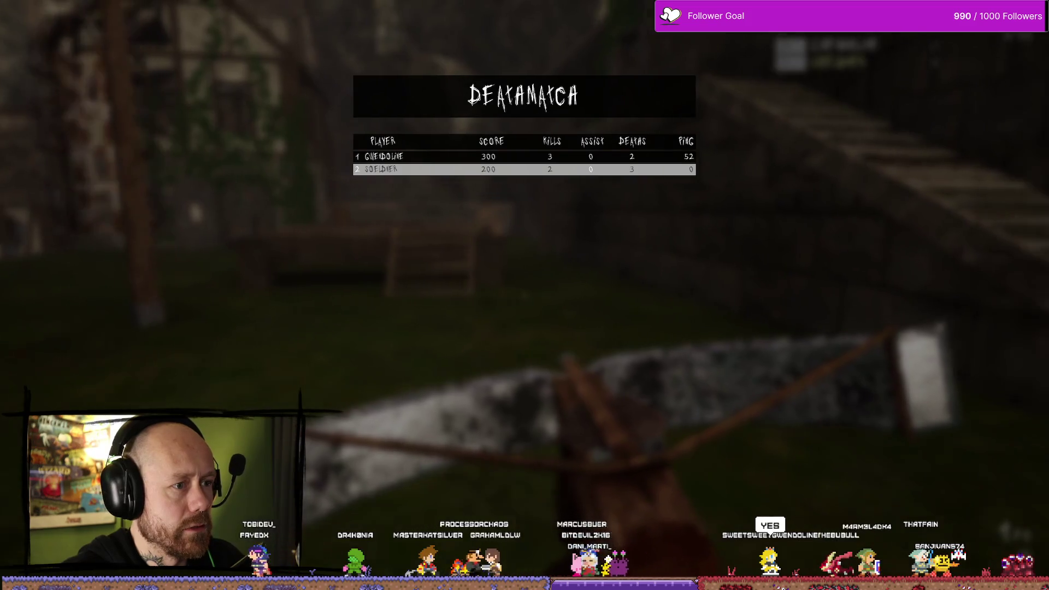
Approach the enemy by the houses and kill him with the crossbow, tying 3–3
{"action": "key", "text": "Tab"}
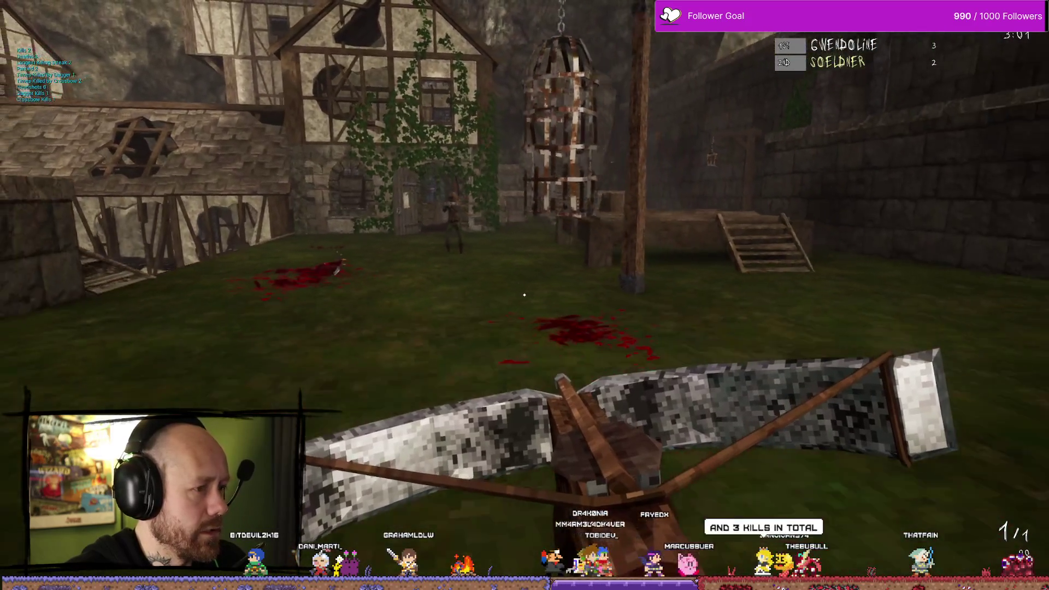
{"action": "key", "text": "Tab"}
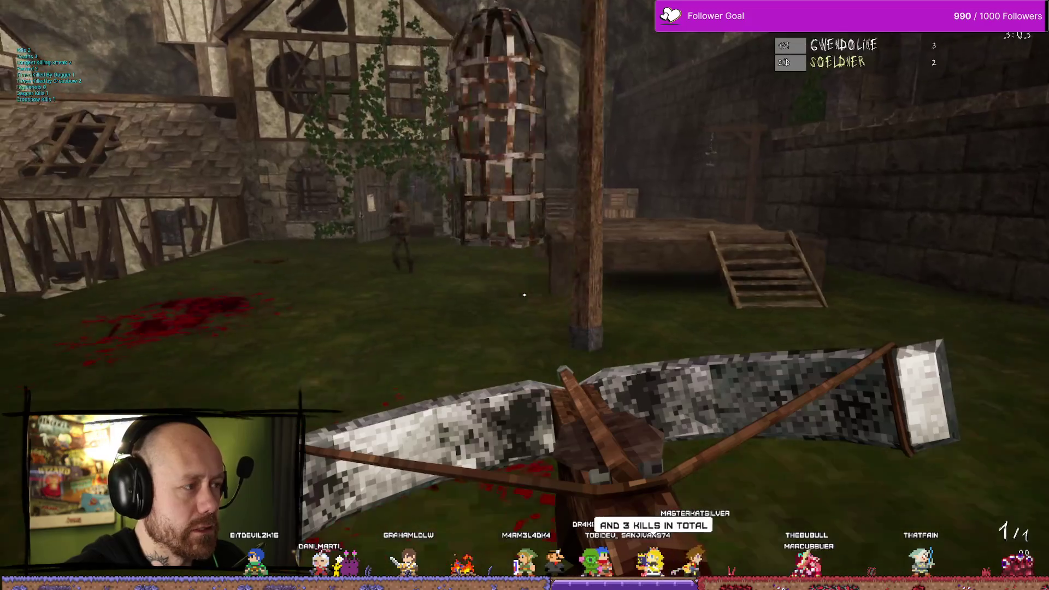
{"action": "key", "text": "s"}
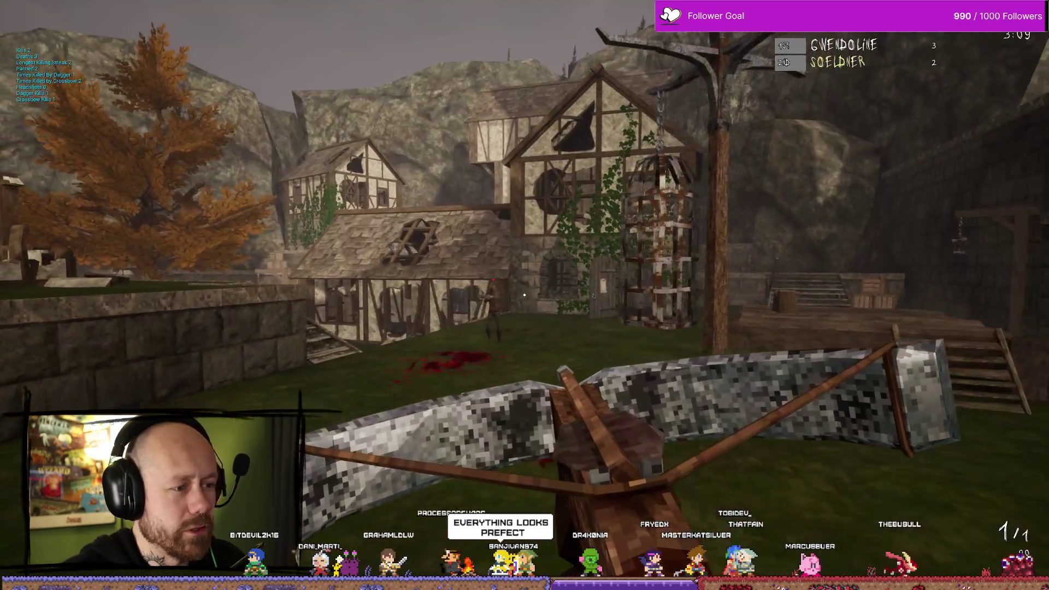
{"action": "key", "text": "w"}
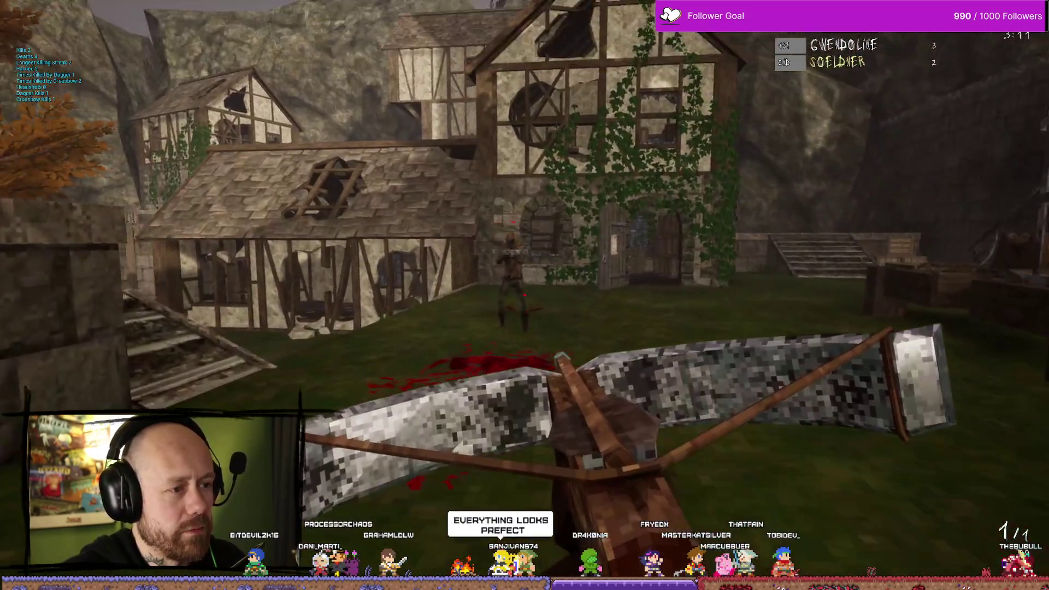
{"action": "left_click", "coordinate": [524, 295]}
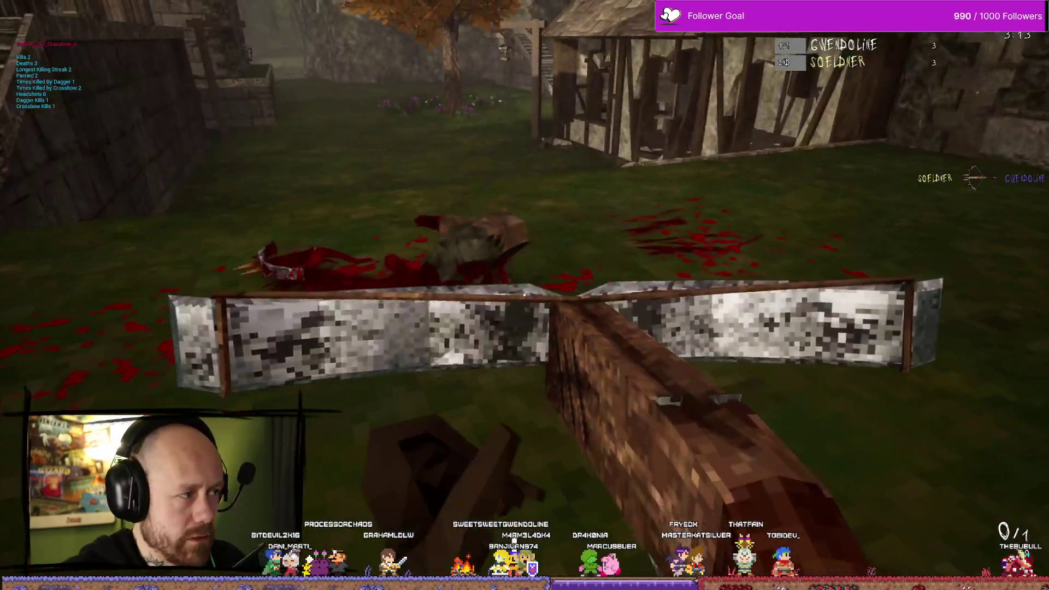
Reload the crossbow and switch to the long blade weapon
{"action": "key", "text": "w"}
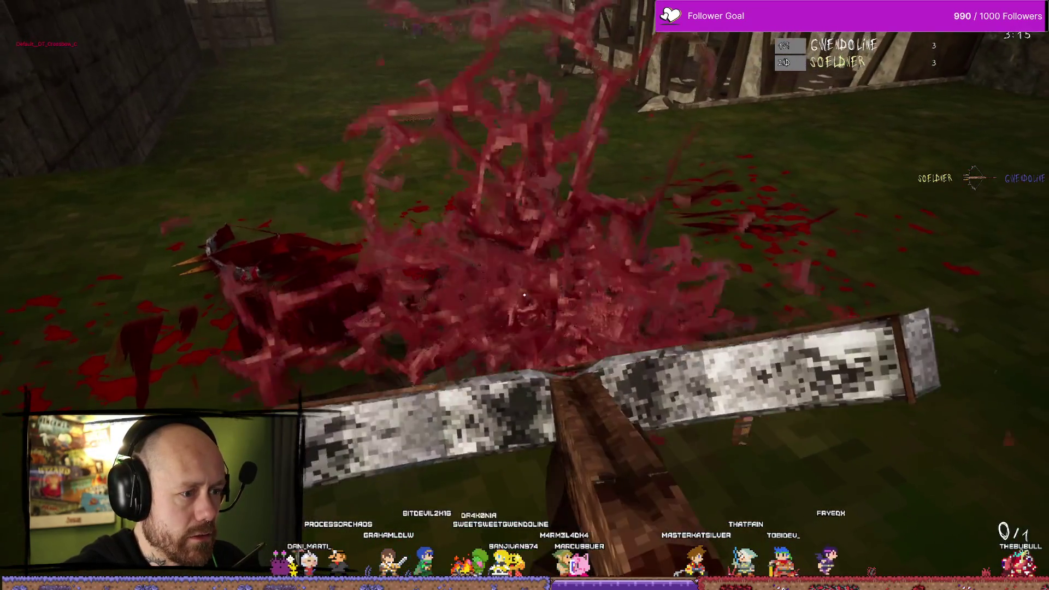
{"action": "key", "text": "r"}
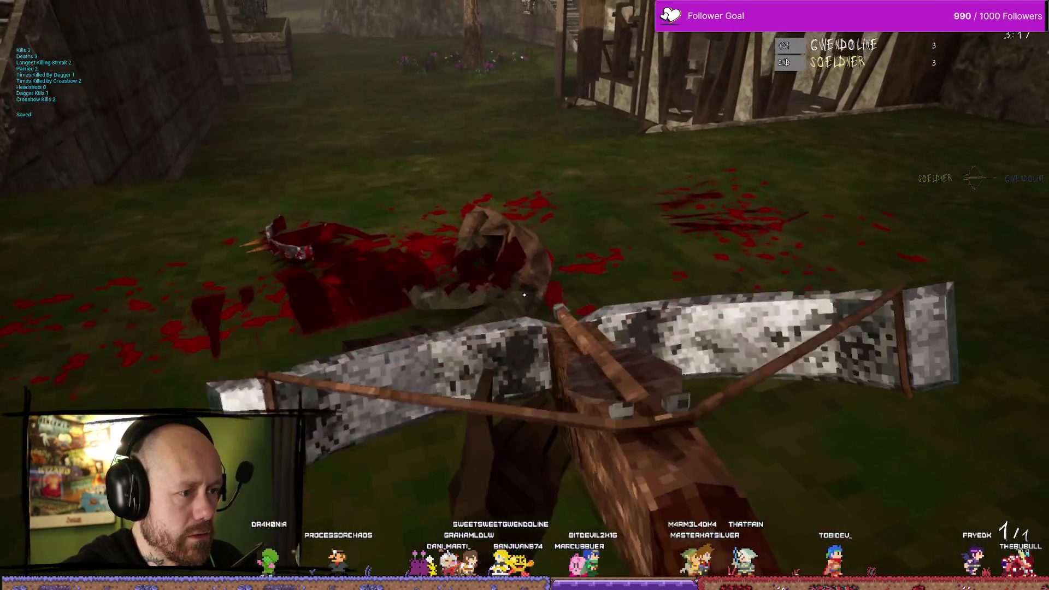
{"action": "key", "text": "s"}
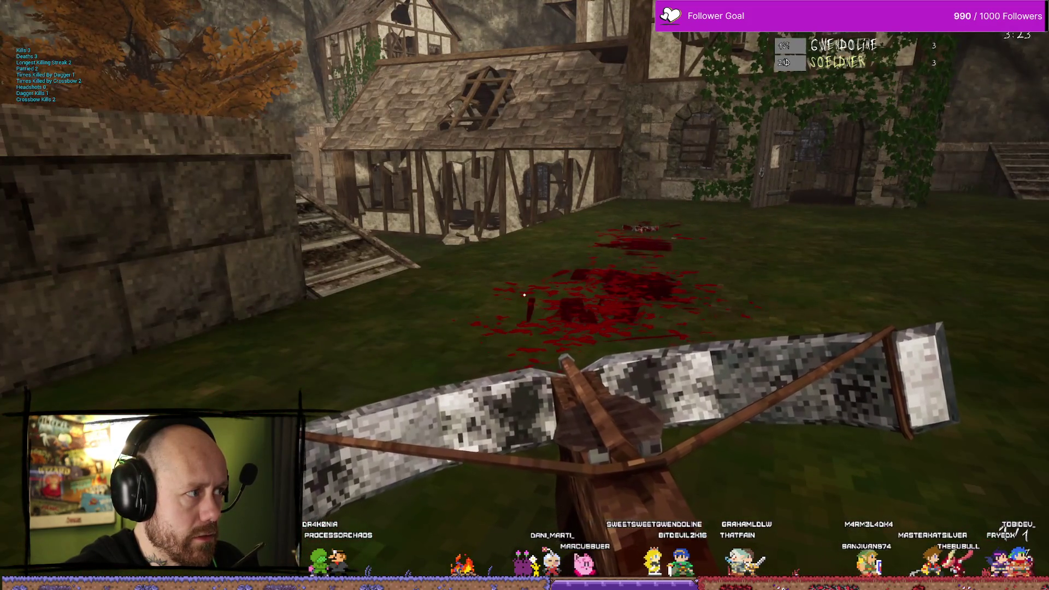
{"action": "key", "text": "w"}
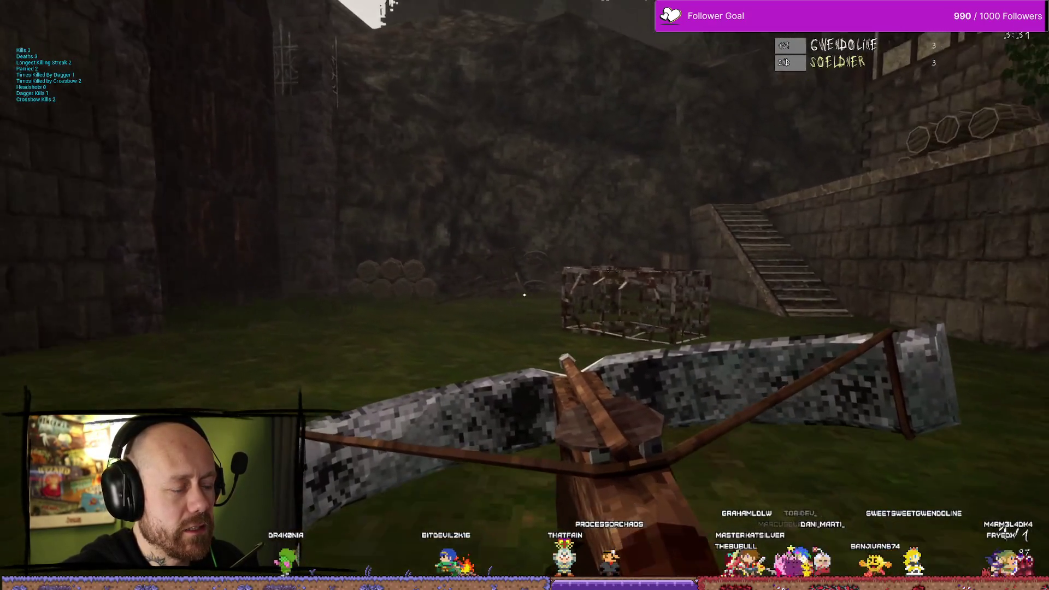
{"action": "key", "text": "1"}
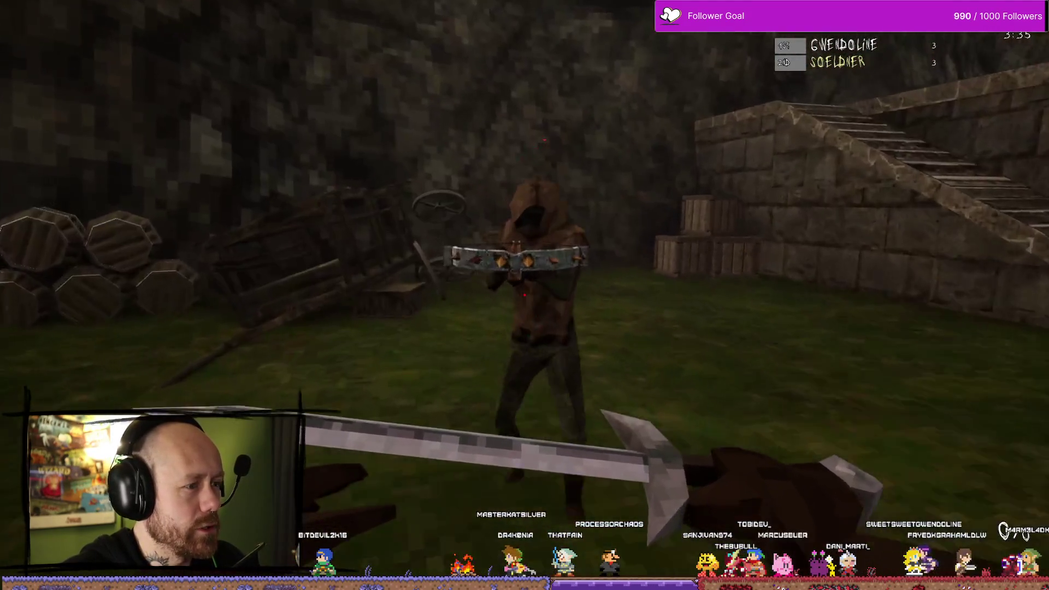
Kill one enemy with the blade and another with the crossbow to lead 5–4
{"action": "left_click", "coordinate": [524, 296]}
{"action": "key", "text": "2"}
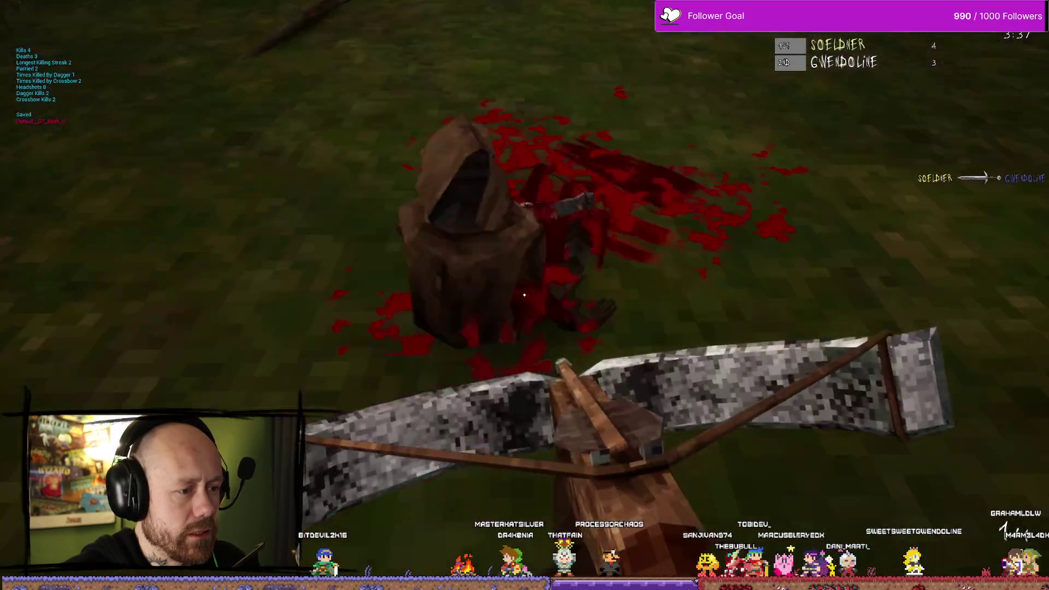
{"action": "left_click", "coordinate": [524, 296]}
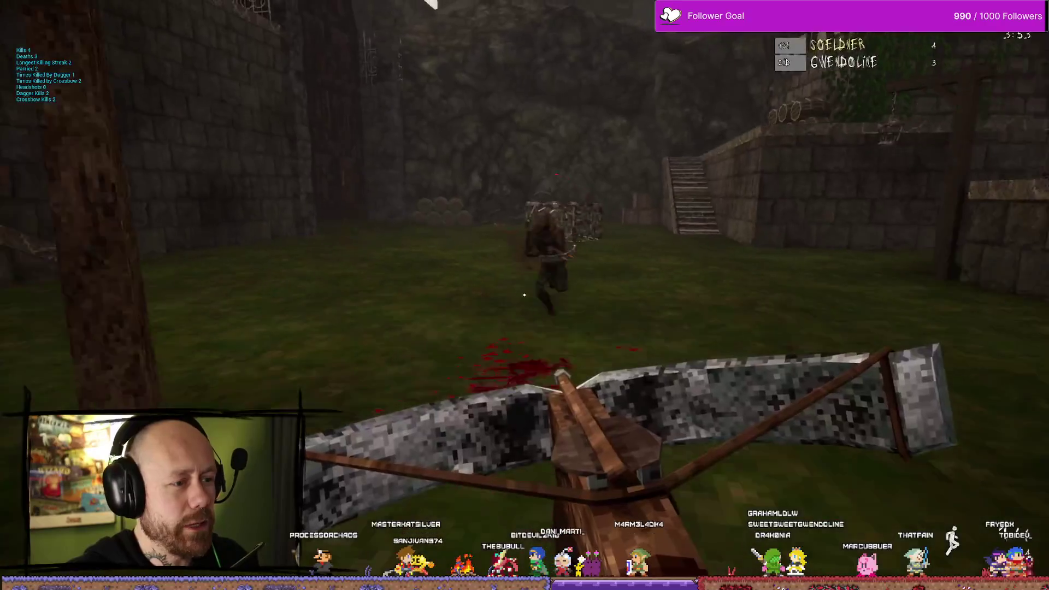
{"action": "left_click", "coordinate": [525, 295]}
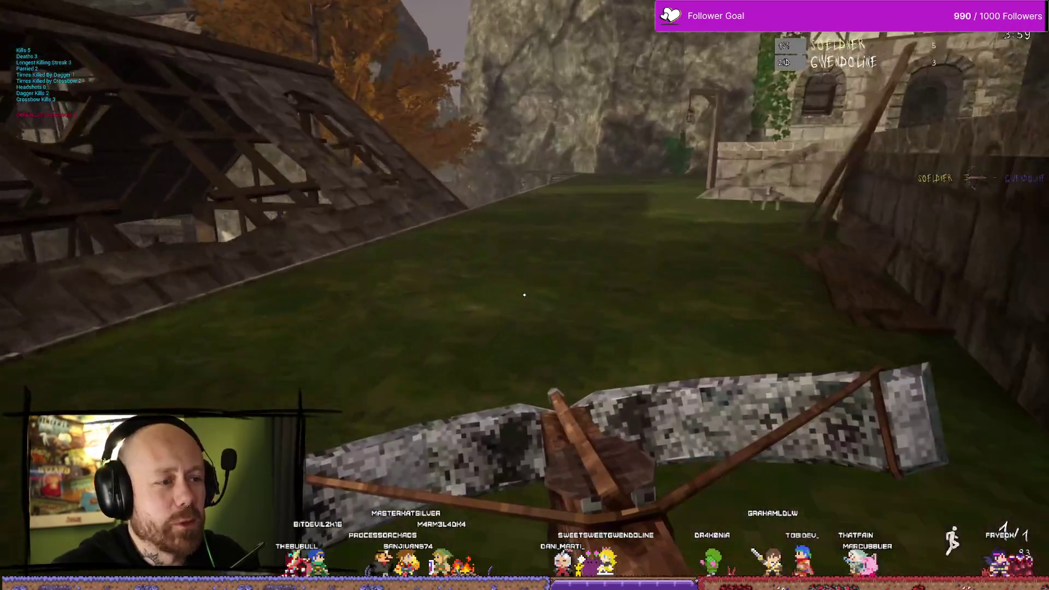
{"action": "key", "text": "2"}
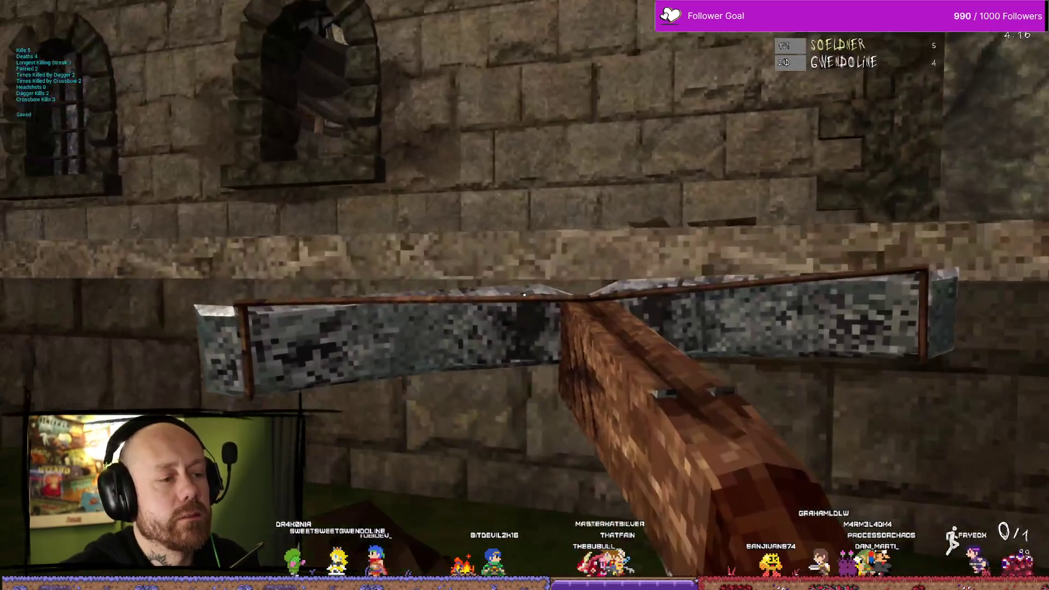
{"action": "key", "text": "1"}
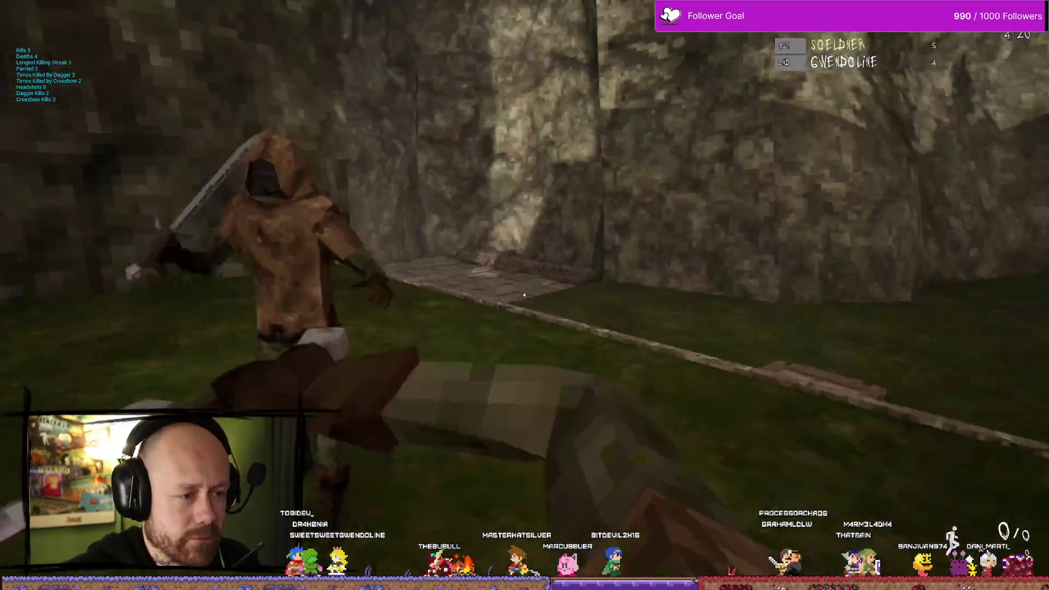
Score a sword kill and a crossbow headshot, reaching 9–7 before being killed
{"action": "key", "text": "2"}
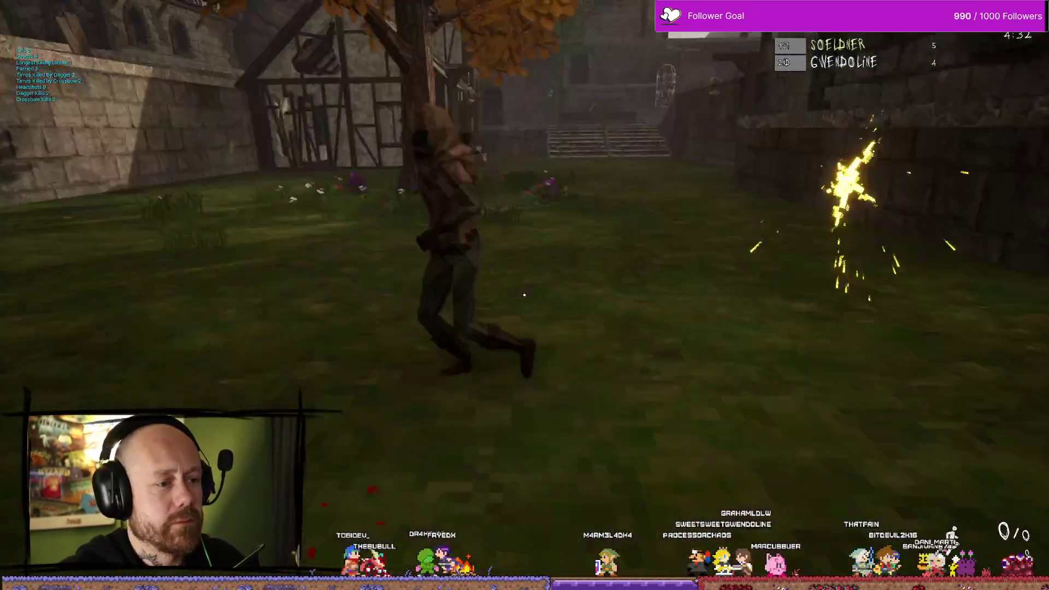
{"action": "left_click", "coordinate": [525, 295]}
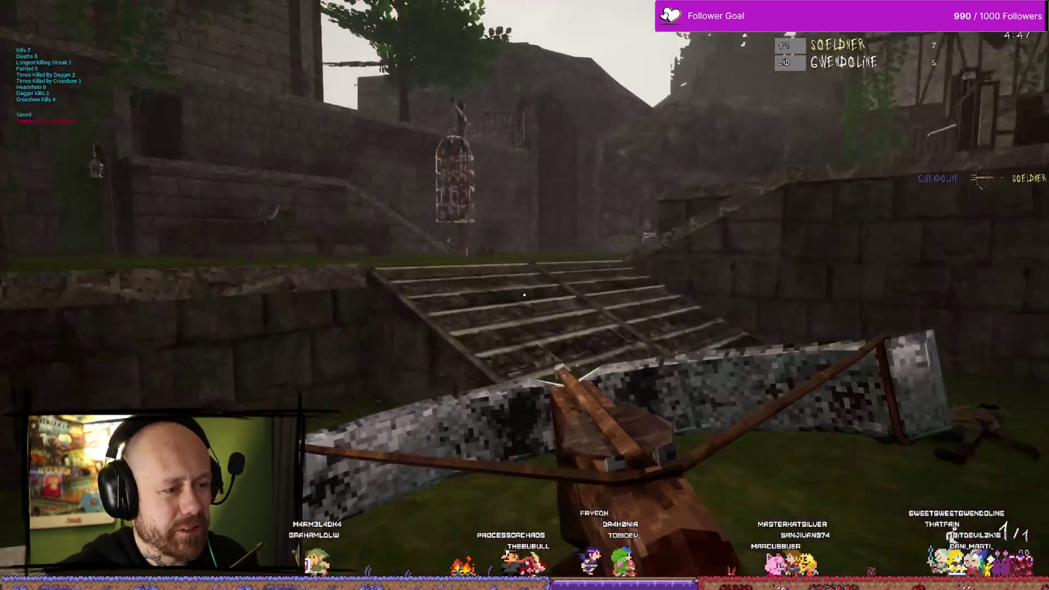
{"action": "left_click", "coordinate": [525, 295]}
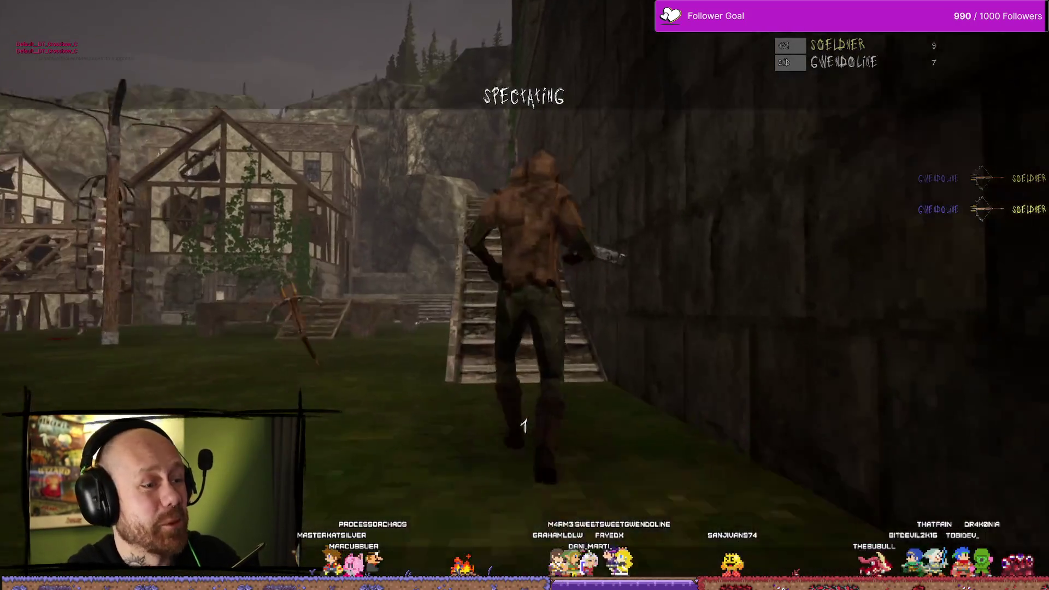
Respawn, get crossbow and melee kills for an 11–8 lead, reload, then switch to the dagger
{"action": "left_click", "coordinate": [524, 295]}
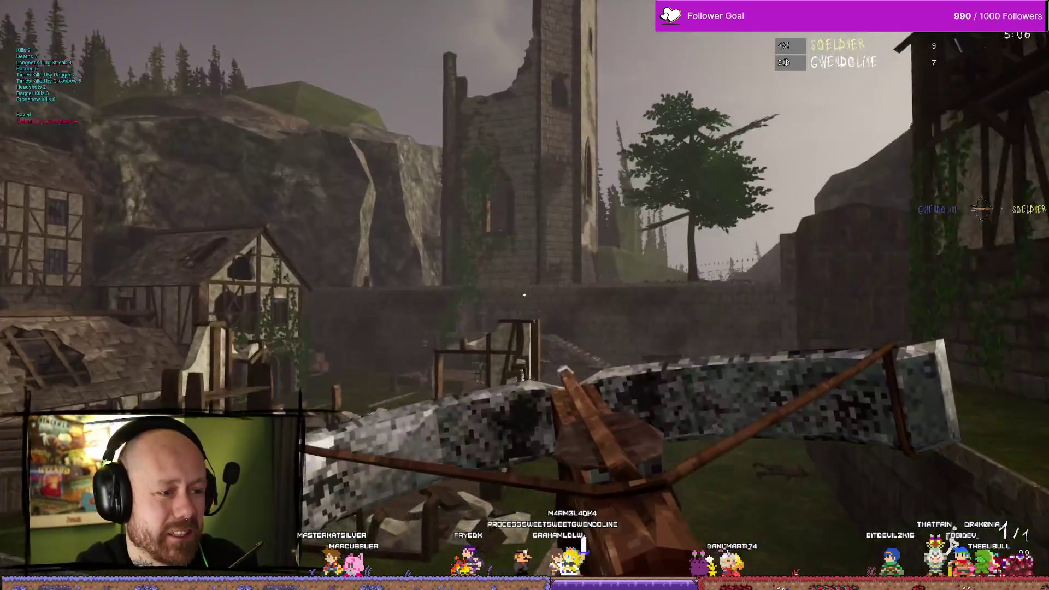
{"action": "key", "text": "w"}
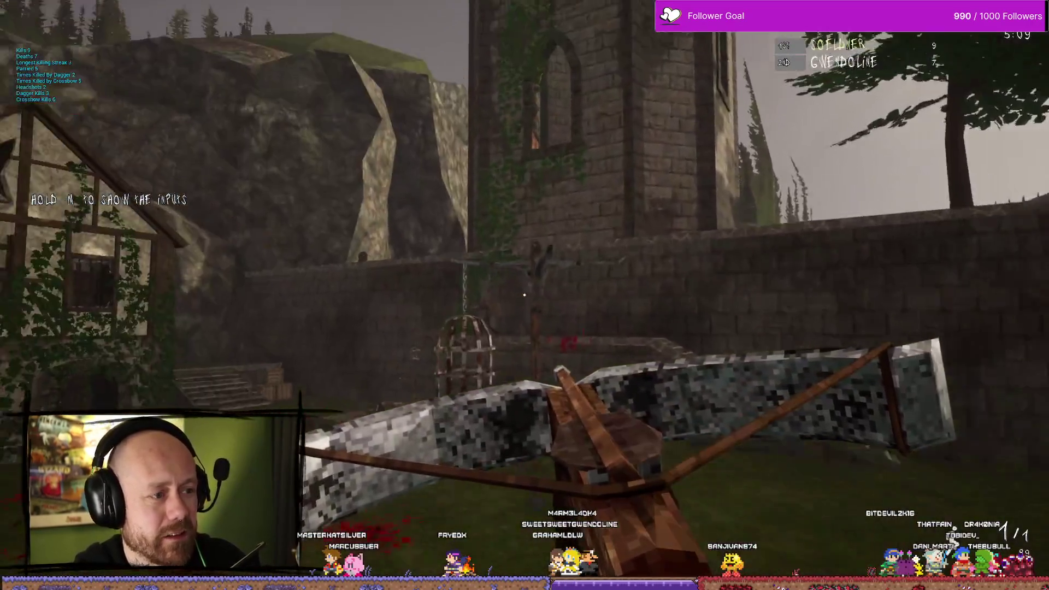
{"action": "left_click", "coordinate": [524, 295]}
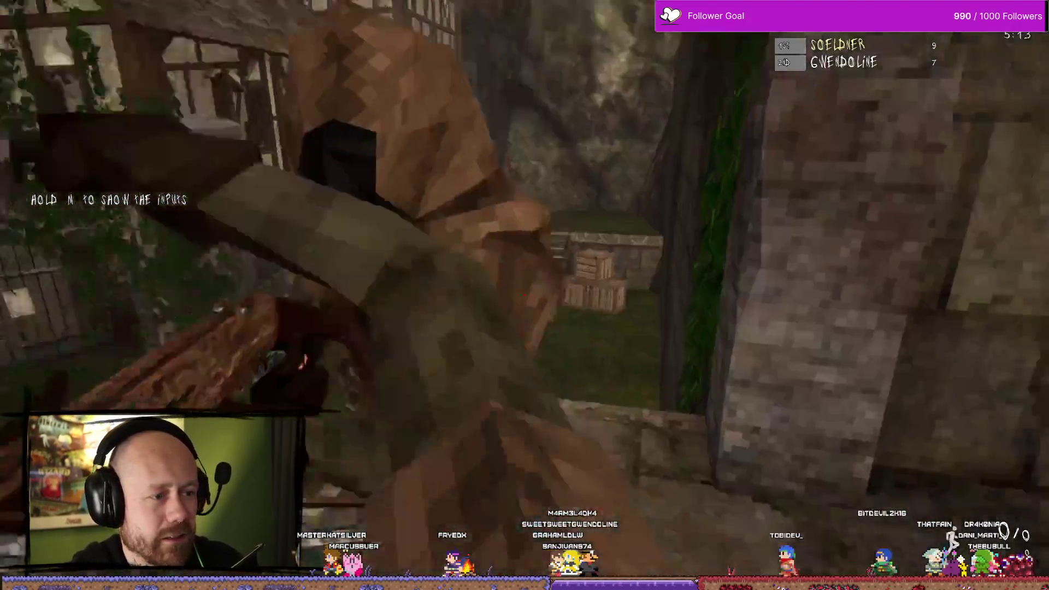
{"action": "left_click", "coordinate": [524, 295]}
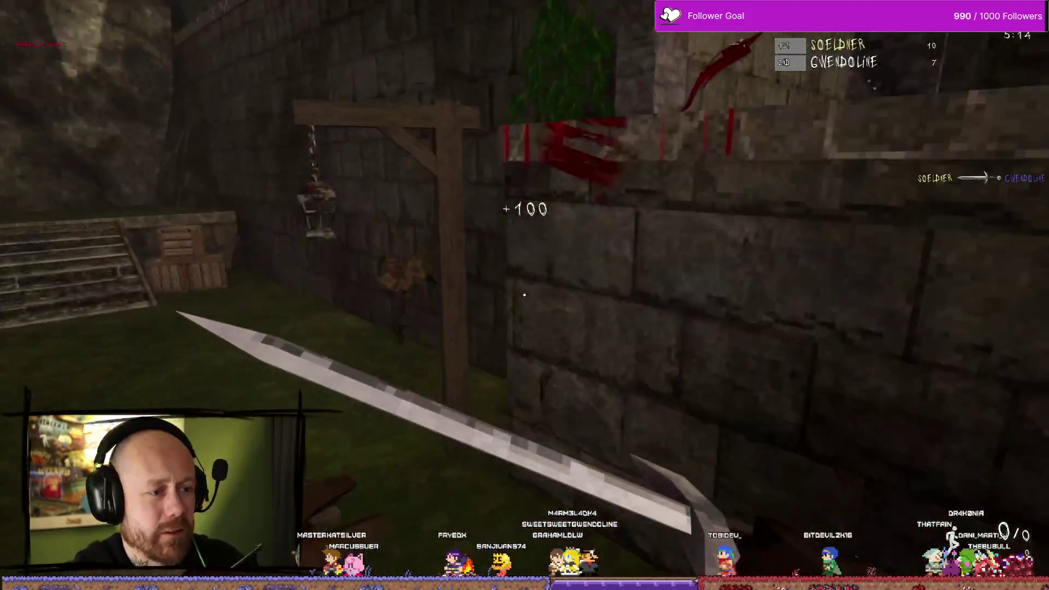
{"action": "key", "text": "r"}
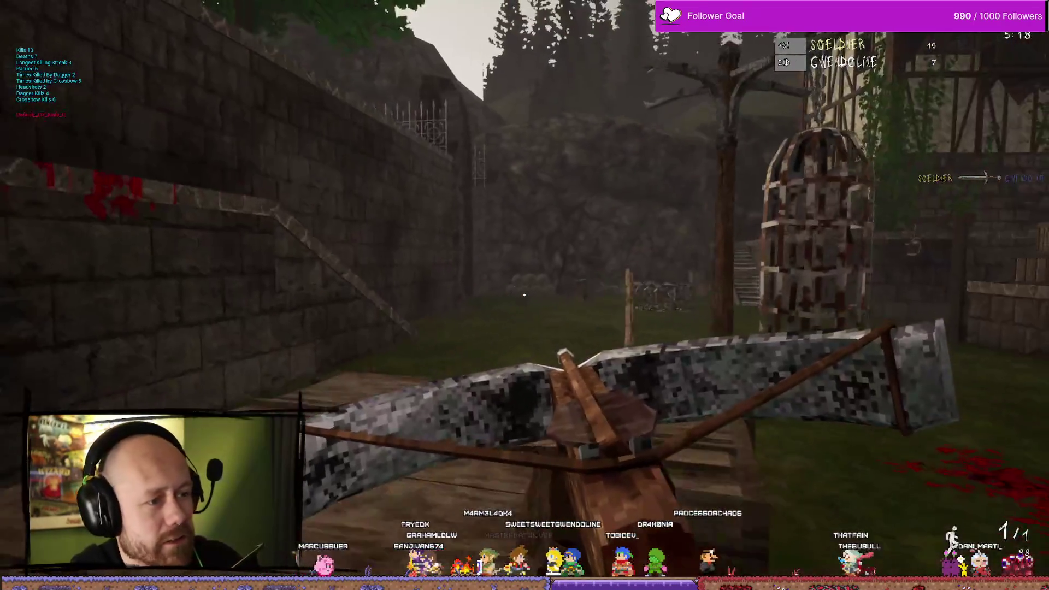
{"action": "key", "text": "r"}
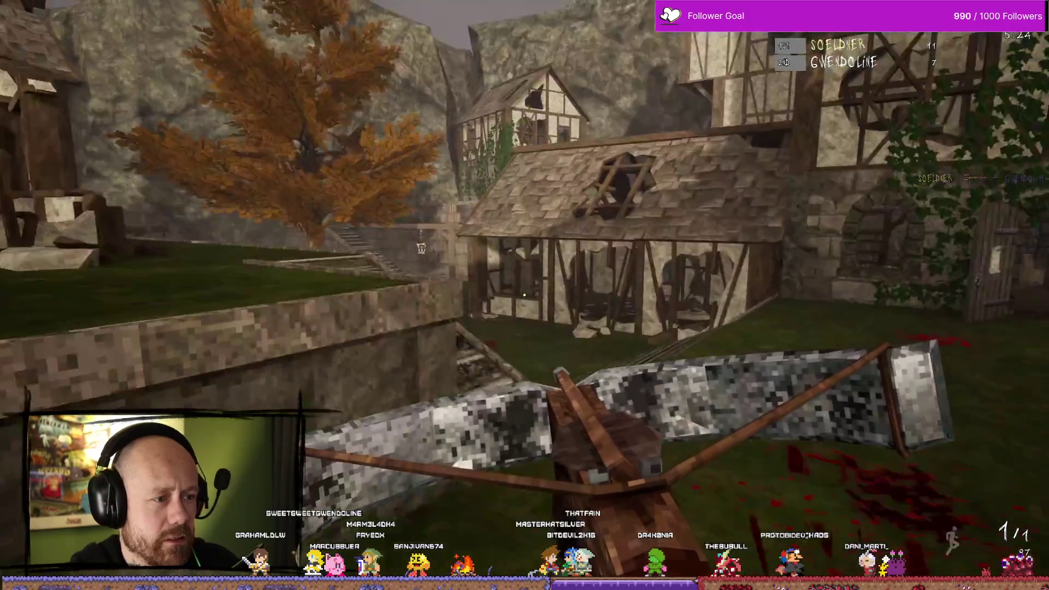
{"action": "key", "text": "shift"}
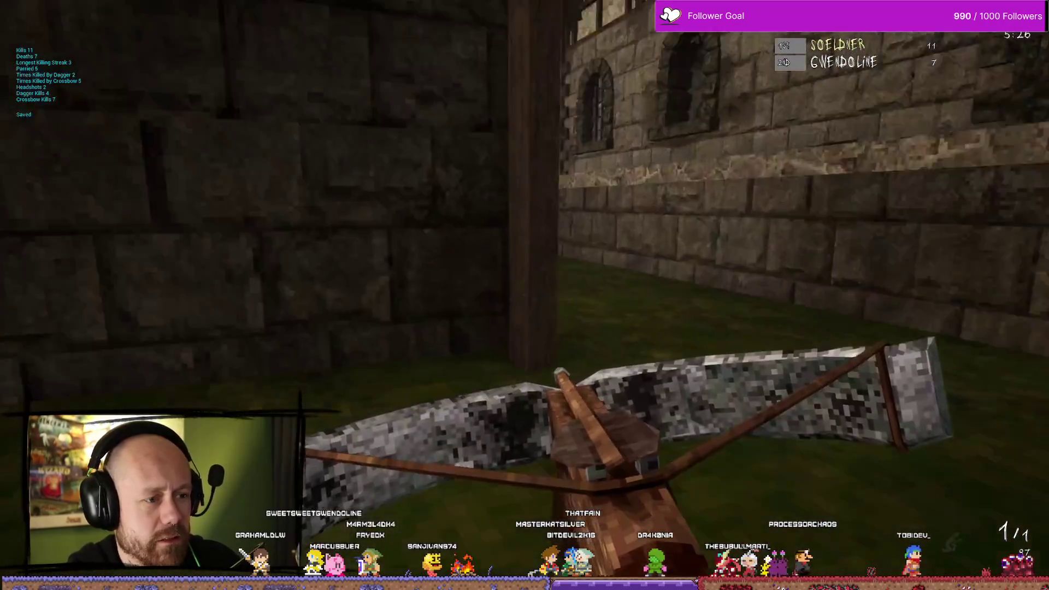
{"action": "key", "text": "2"}
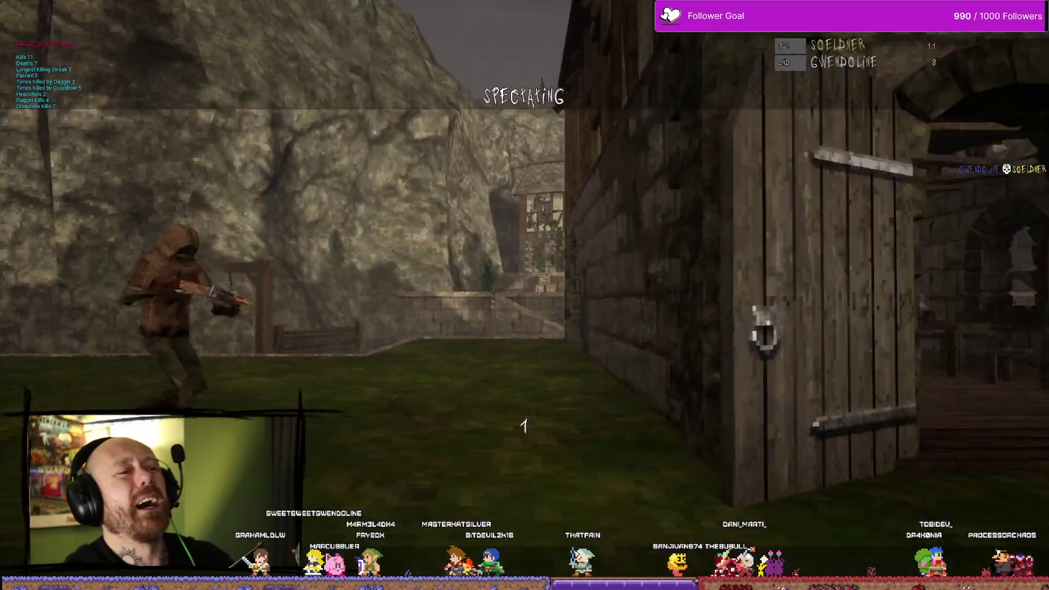
Ready the dagger, roam the walled alley and courtyard, and fire the crossbow at the opponent
{"action": "key", "text": "2"}
{"action": "key", "text": "w"}
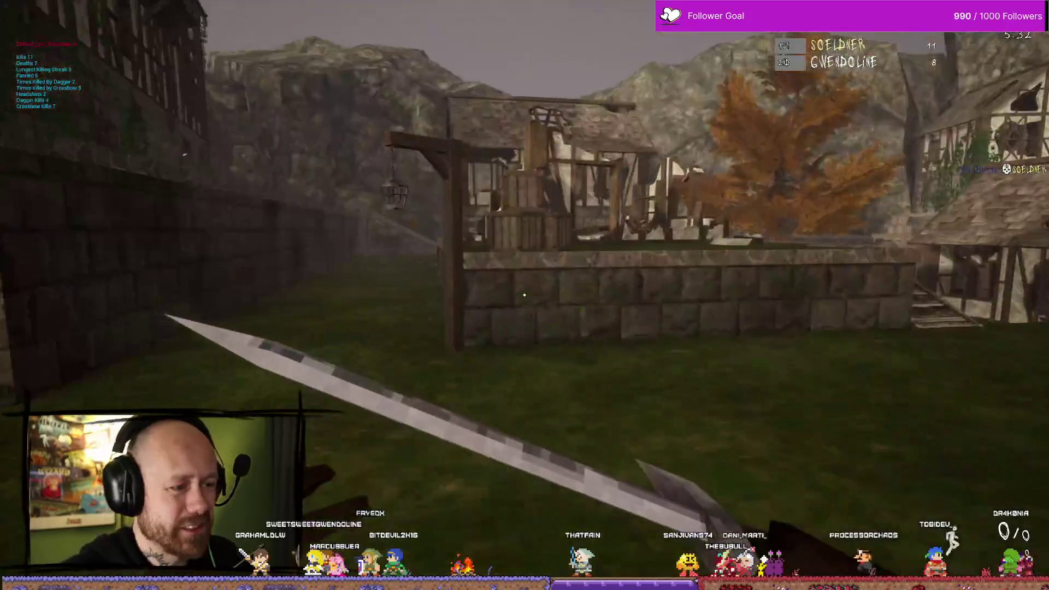
{"action": "key", "text": "w"}
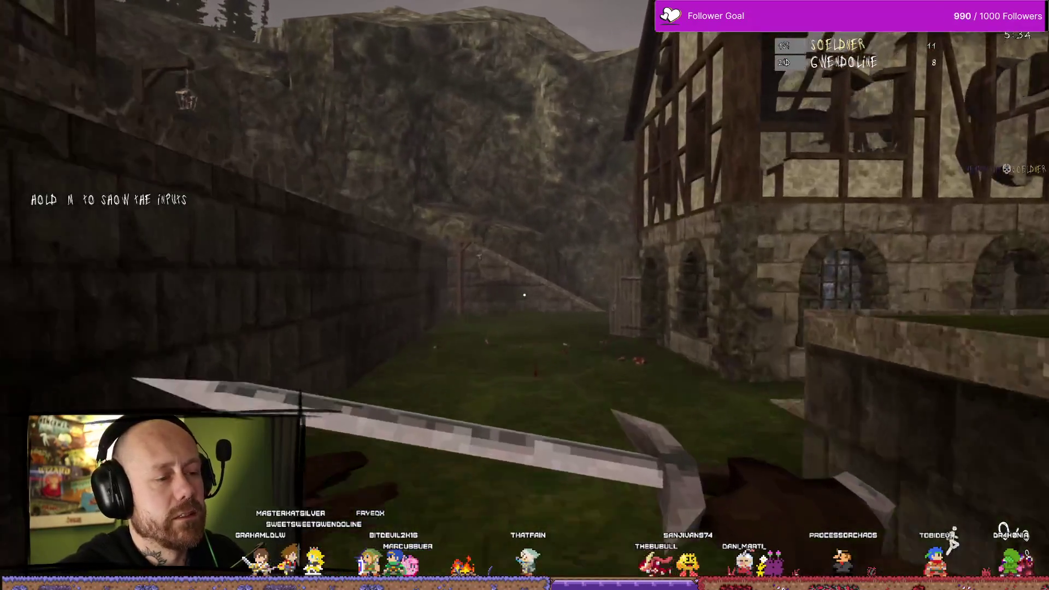
{"action": "key", "text": "w"}
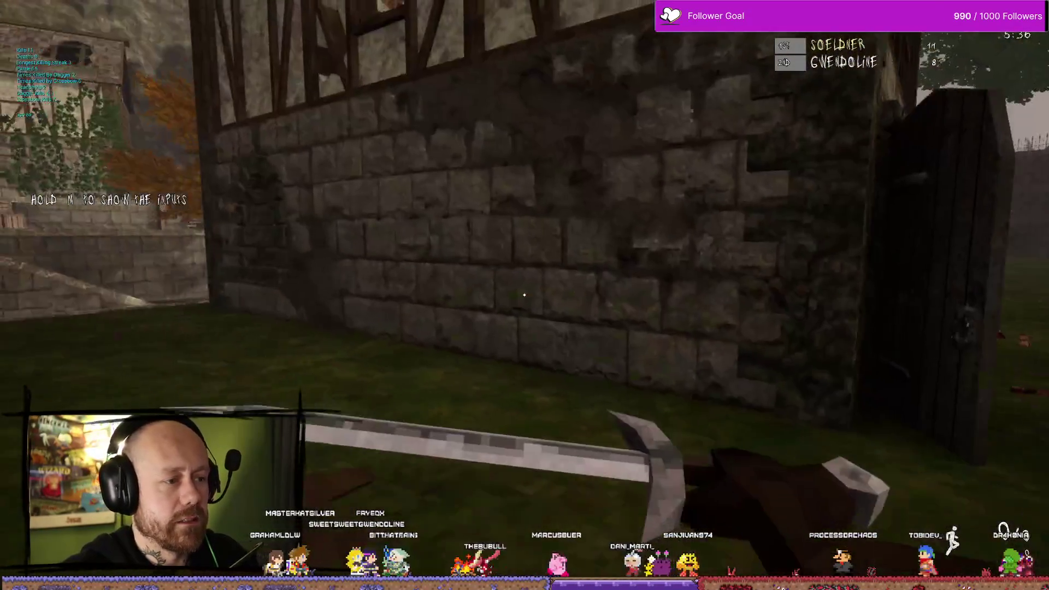
{"action": "key", "text": "w"}
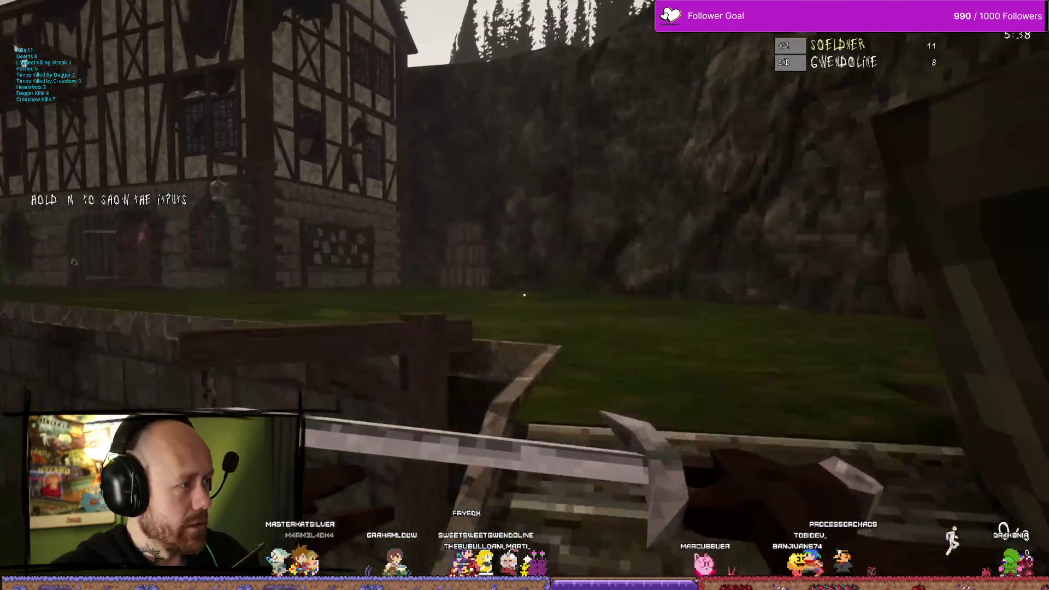
{"action": "key", "text": "w"}
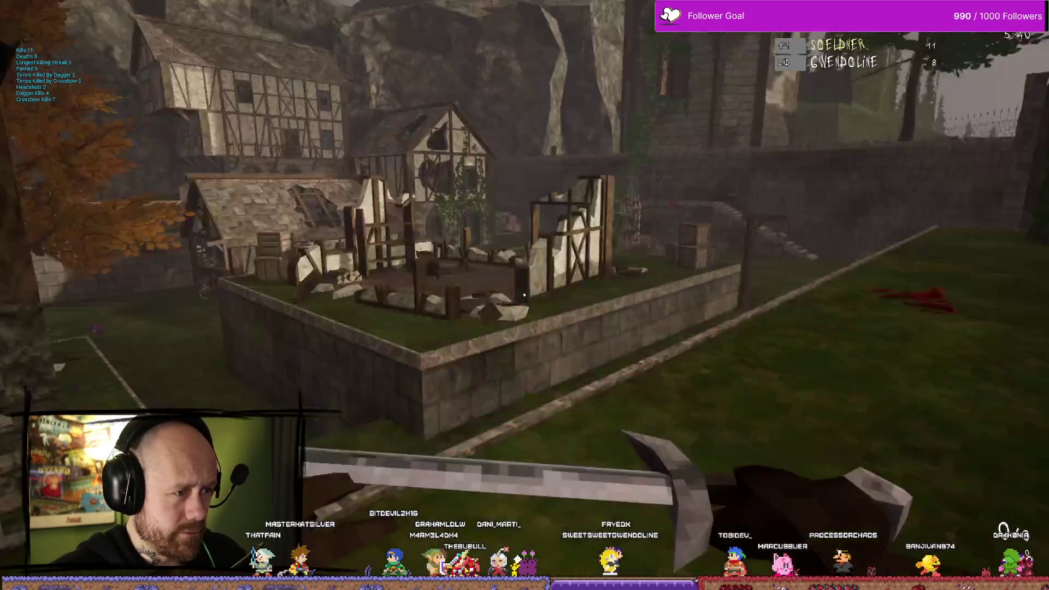
{"action": "key", "text": "w"}
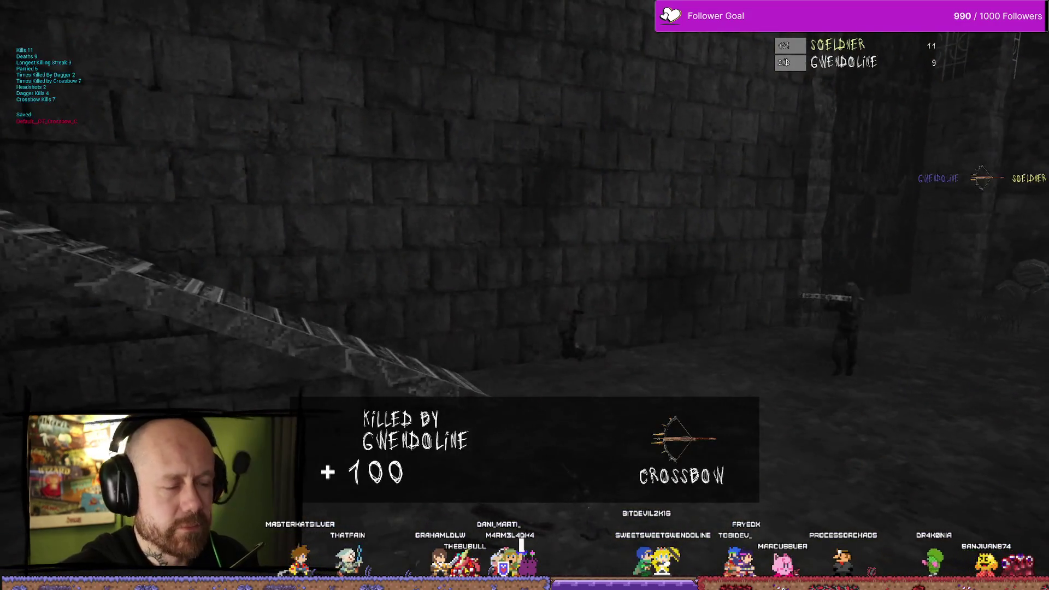
{"action": "key", "text": "w"}
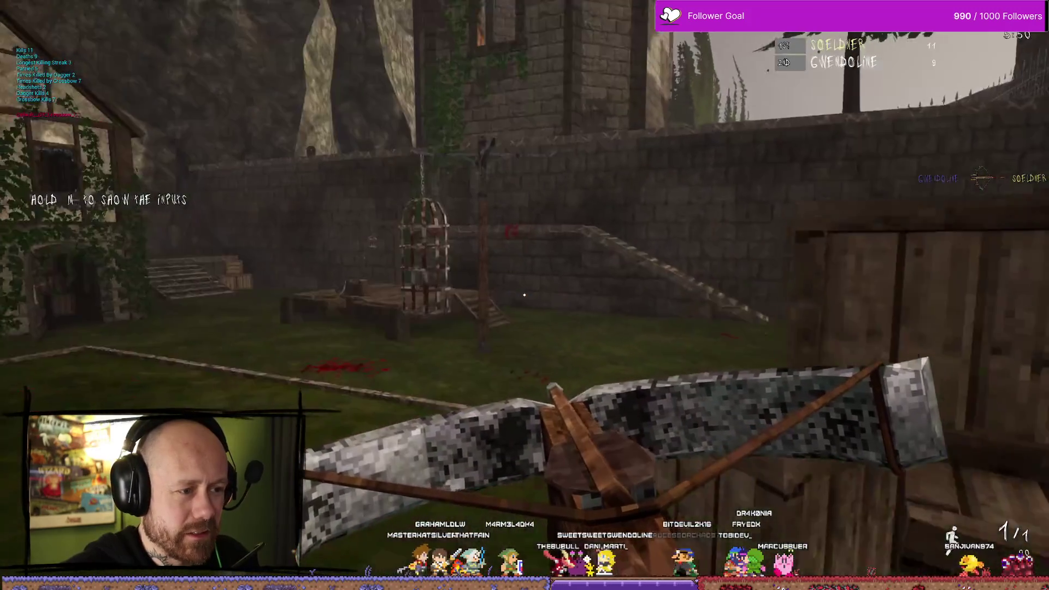
{"action": "key", "text": "w"}
{"action": "key", "text": "w"}
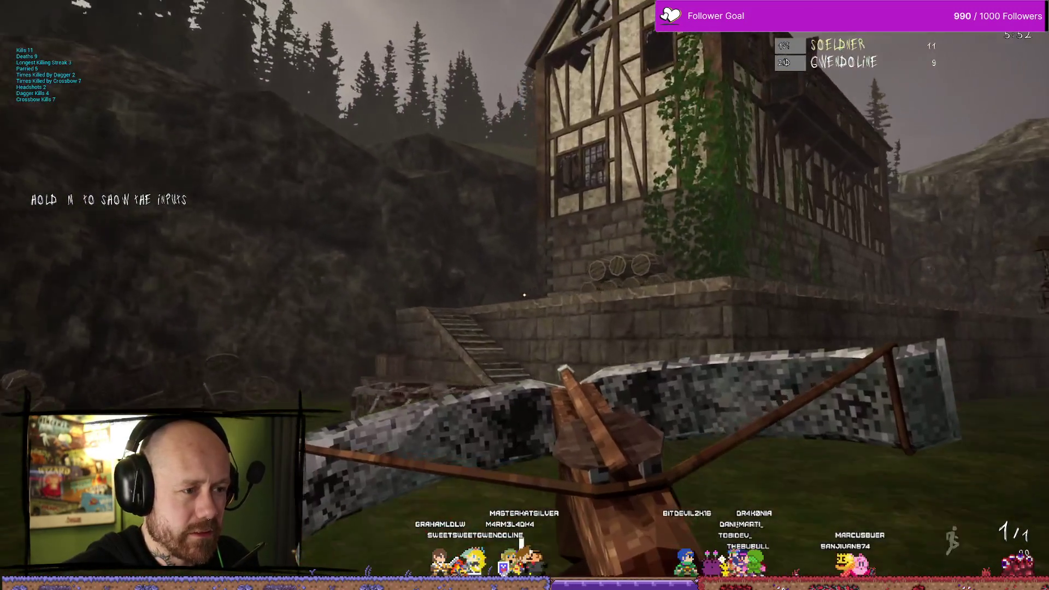
{"action": "left_click", "coordinate": [524, 295]}
{"action": "key", "text": "w"}
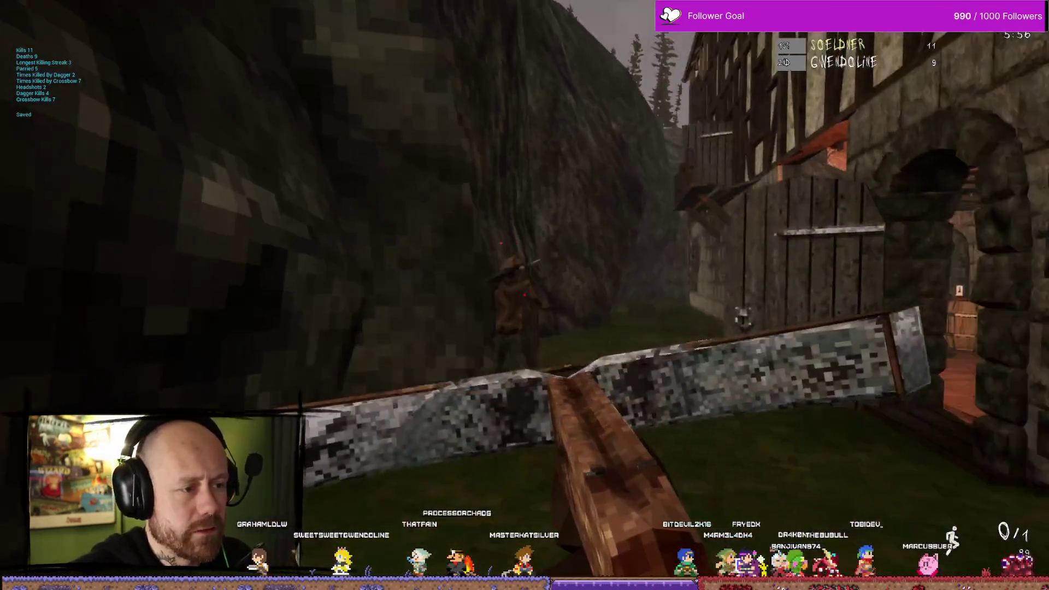
After respawning, switch to the dagger and roam past the tower toward the village houses and cage
{"action": "key", "text": "2"}
{"action": "key", "text": "w"}
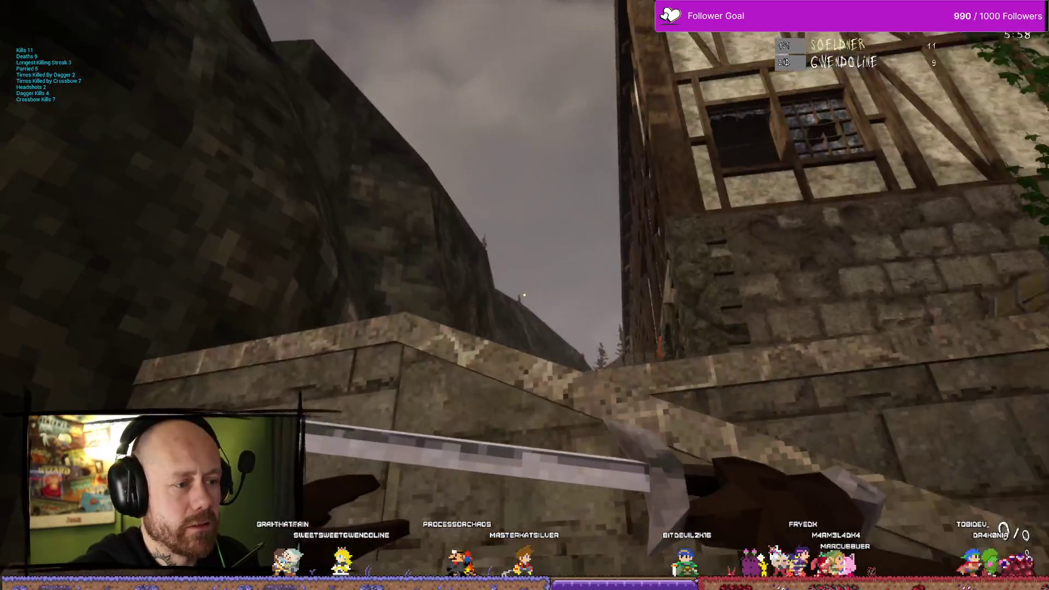
{"action": "key", "text": "w"}
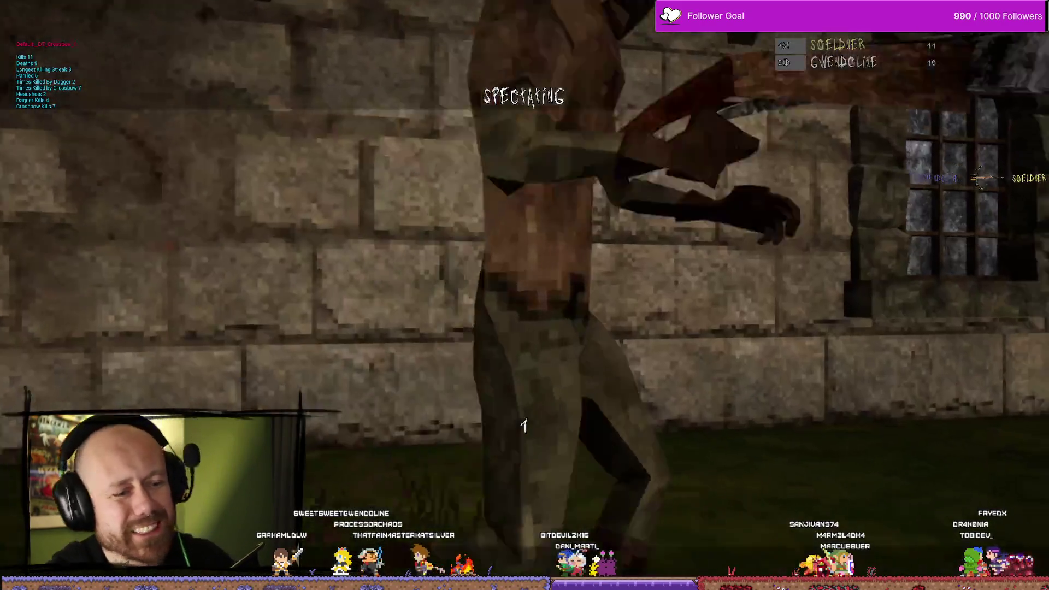
{"action": "key", "text": "w"}
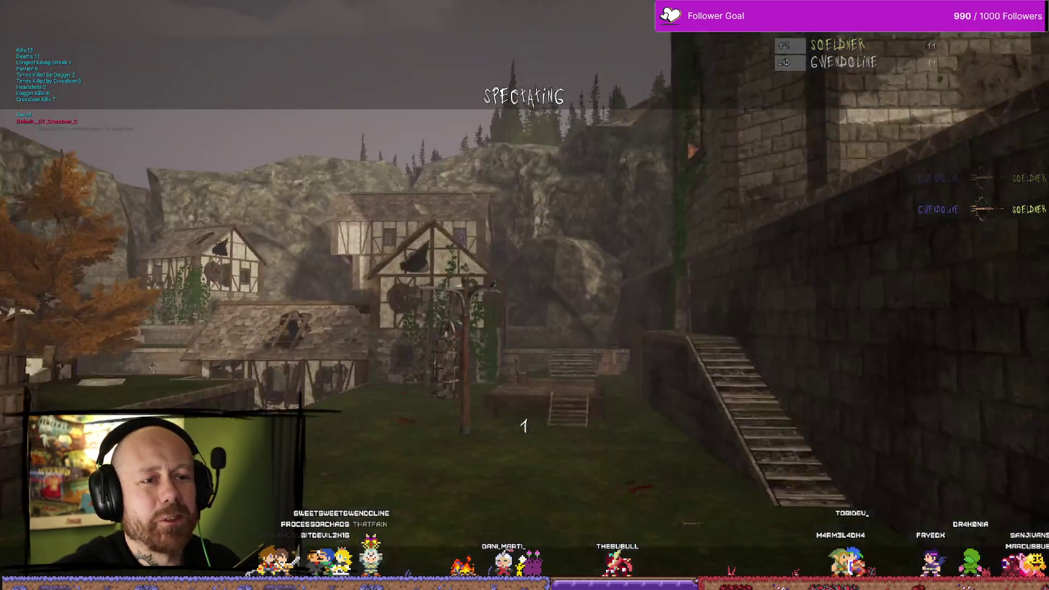
{"action": "key", "text": "w"}
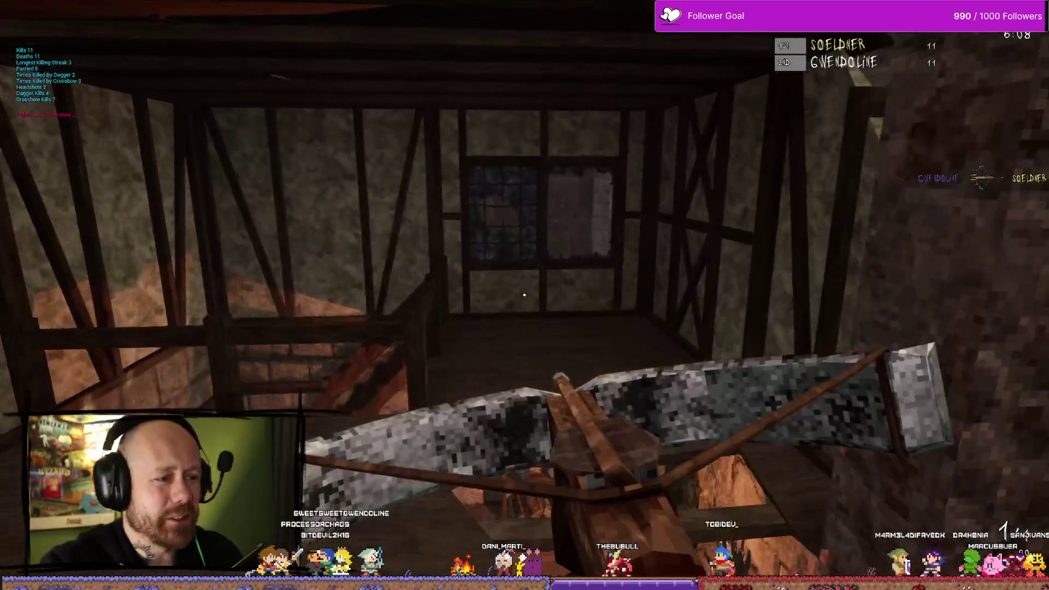
{"action": "key", "text": "w"}
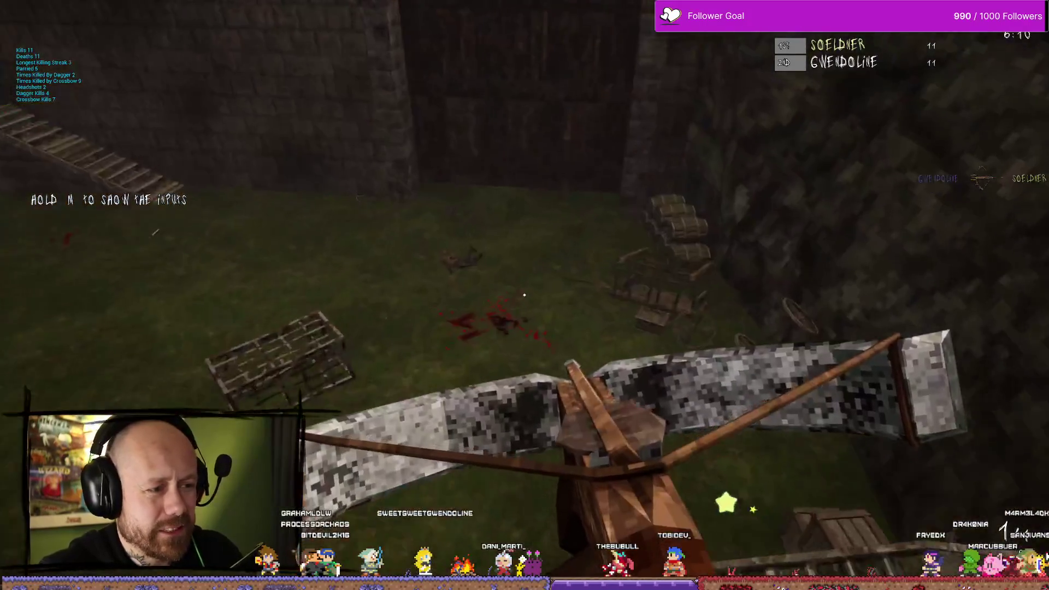
{"action": "key", "text": "w"}
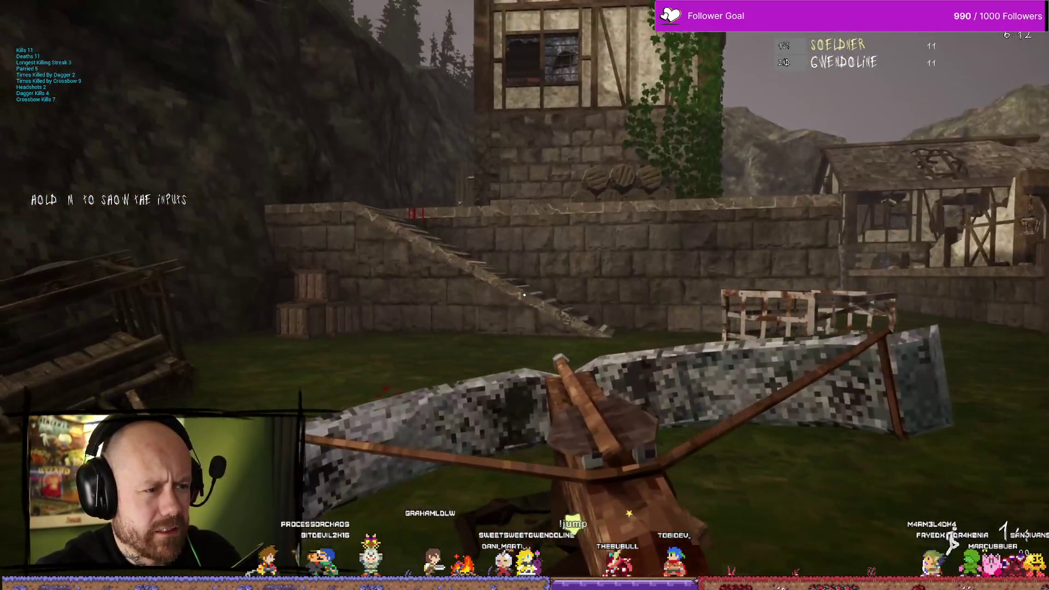
{"action": "key", "text": "w"}
{"action": "key", "text": "w"}
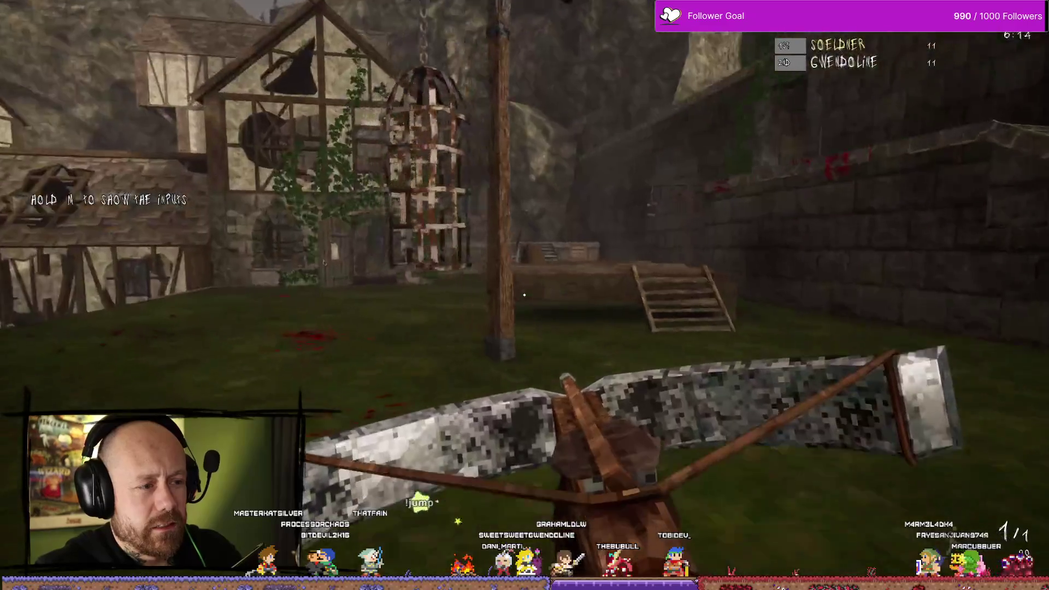
{"action": "key", "text": "w"}
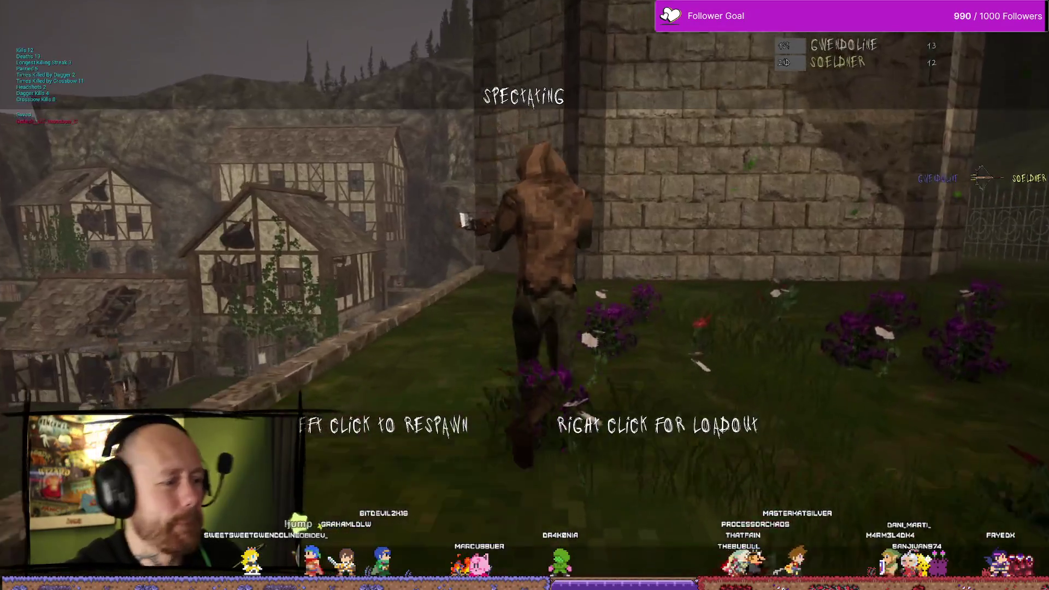
Respawn, swap the crossbow for the blade, and walk toward the autumn tree
{"action": "left_click", "coordinate": [524, 295]}
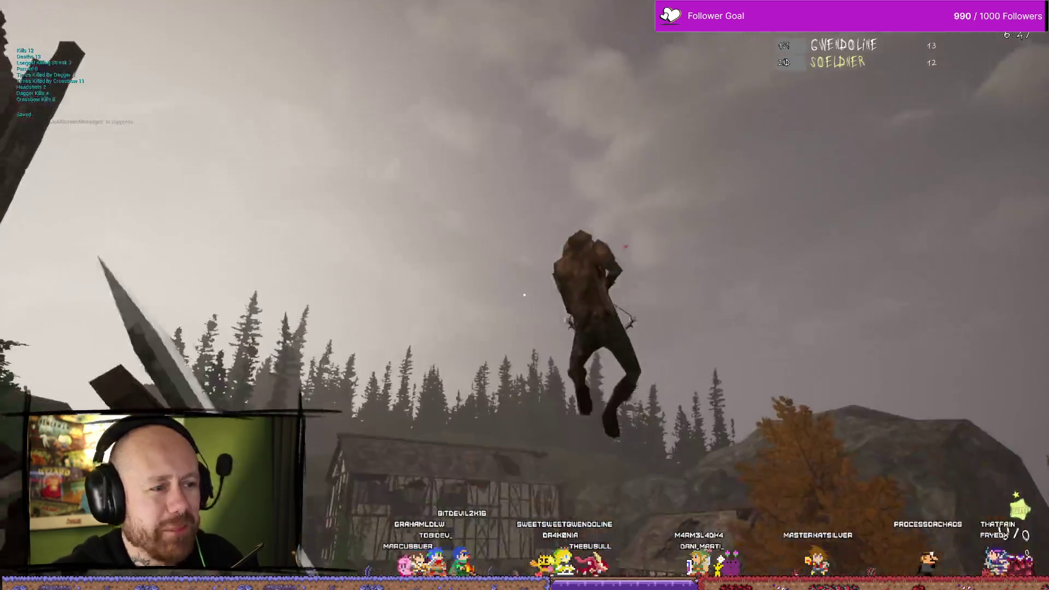
{"action": "key", "text": "2"}
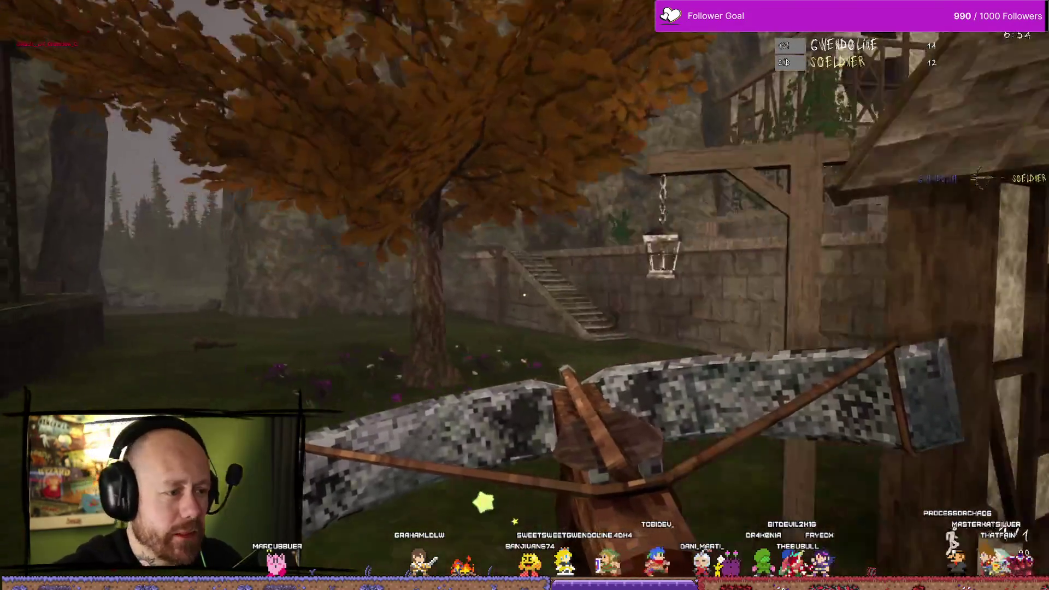
{"action": "key", "text": "w"}
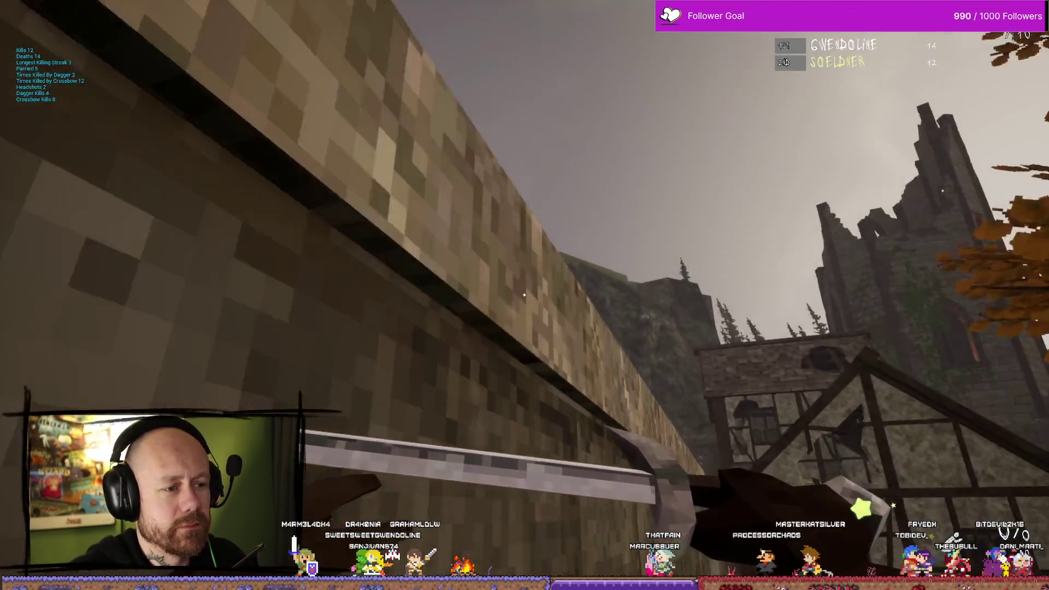
Chase the enemy from the stone room into the courtyard, swinging the sword repeatedly
{"action": "mouse_move", "coordinate": [524, 295]}
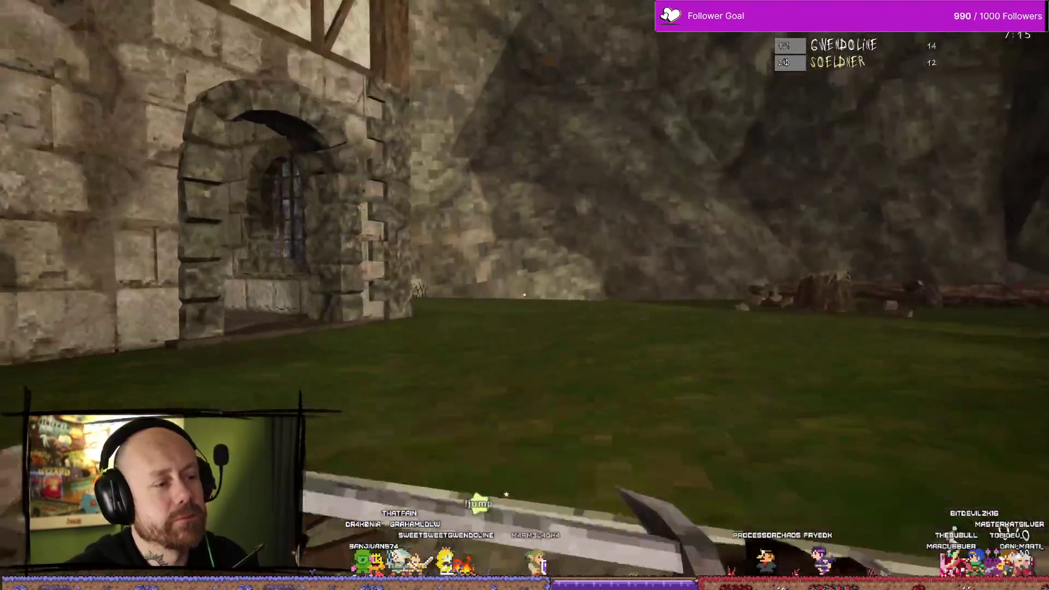
{"action": "left_click", "coordinate": [525, 295]}
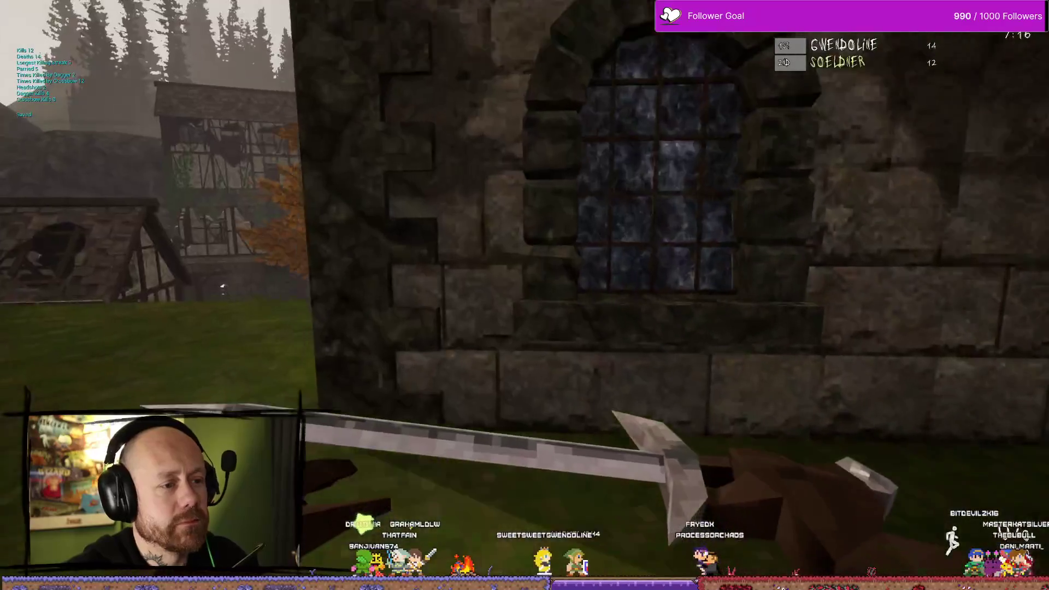
{"action": "key", "text": "w"}
{"action": "left_click", "coordinate": [525, 295]}
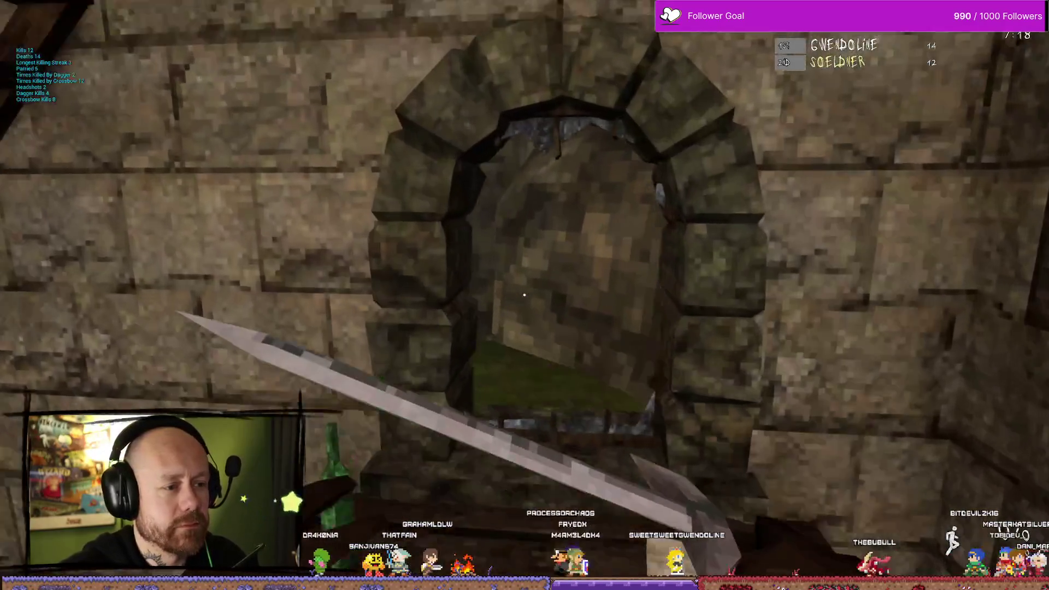
{"action": "key", "text": "w"}
{"action": "left_click", "coordinate": [524, 295]}
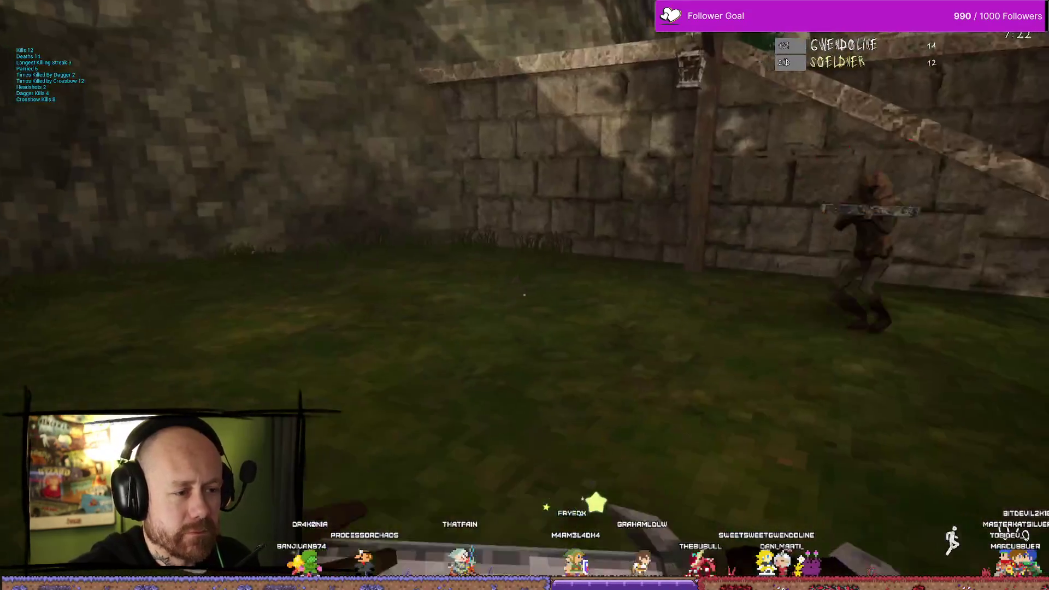
{"action": "key", "text": "w"}
{"action": "left_click", "coordinate": [524, 295]}
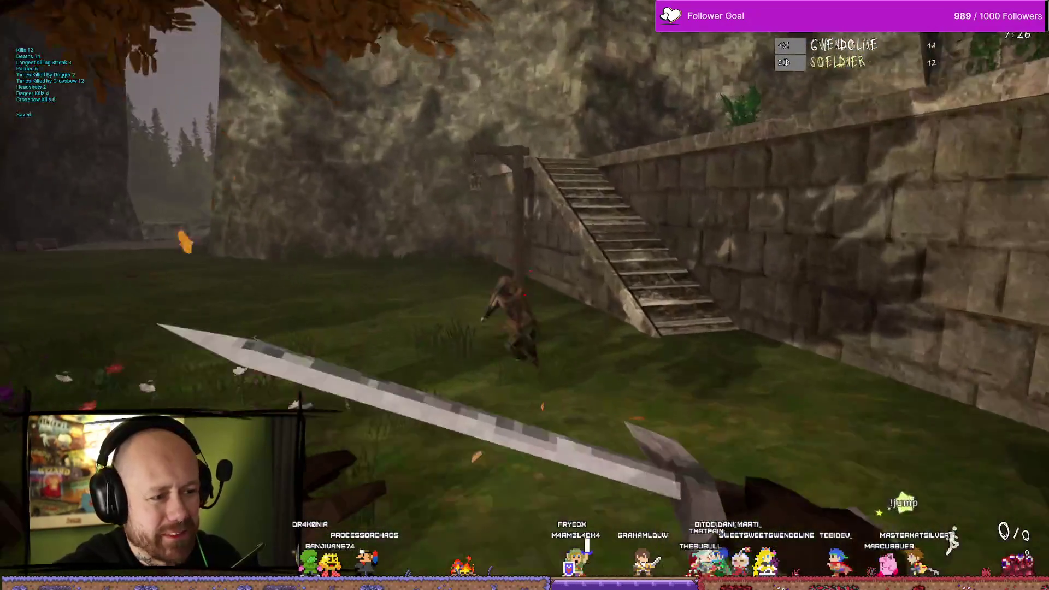
{"action": "left_click", "coordinate": [525, 295]}
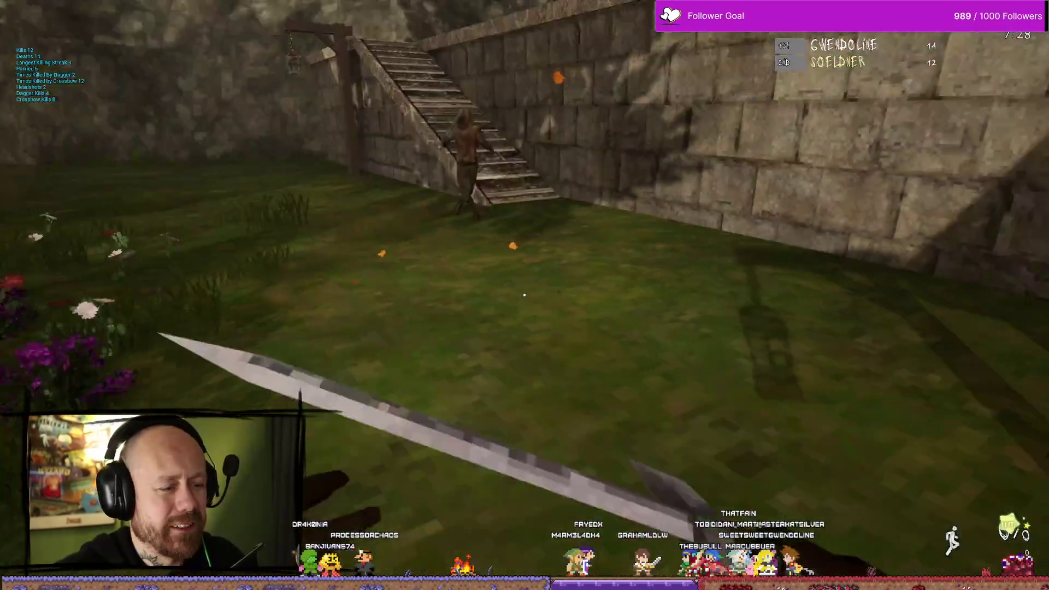
{"action": "left_click", "coordinate": [525, 295]}
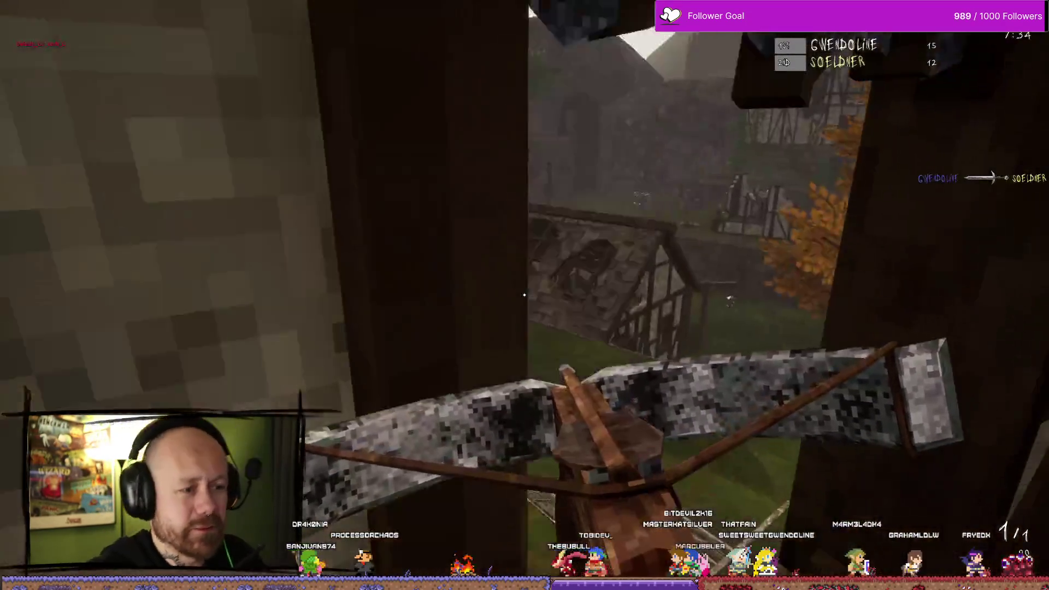
Shoot the enemy with the crossbow, keep attacking with the blade, then reload the crossbow
{"action": "left_click", "coordinate": [525, 296]}
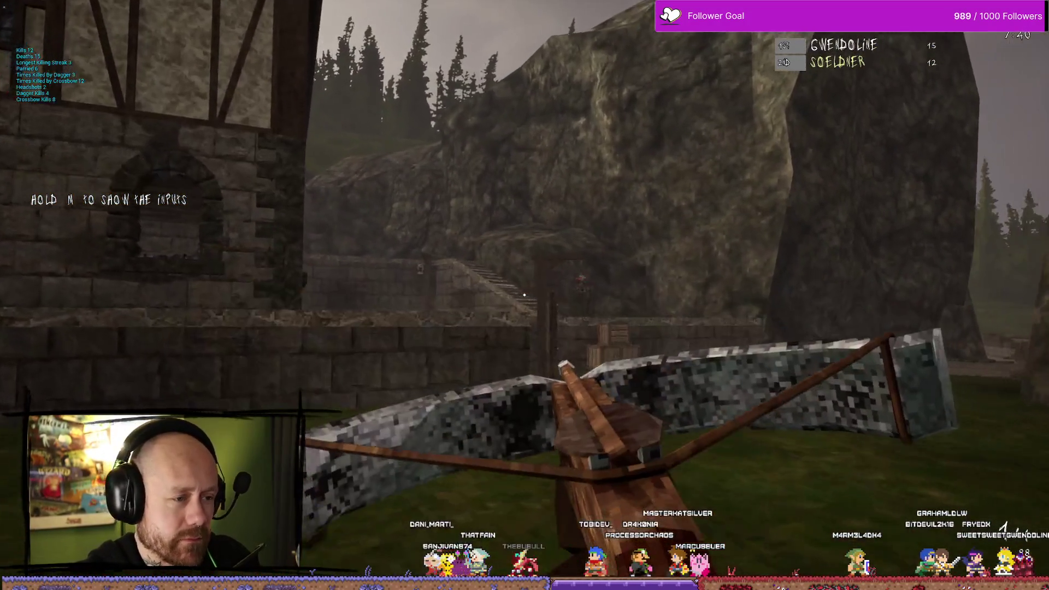
{"action": "left_click", "coordinate": [524, 296]}
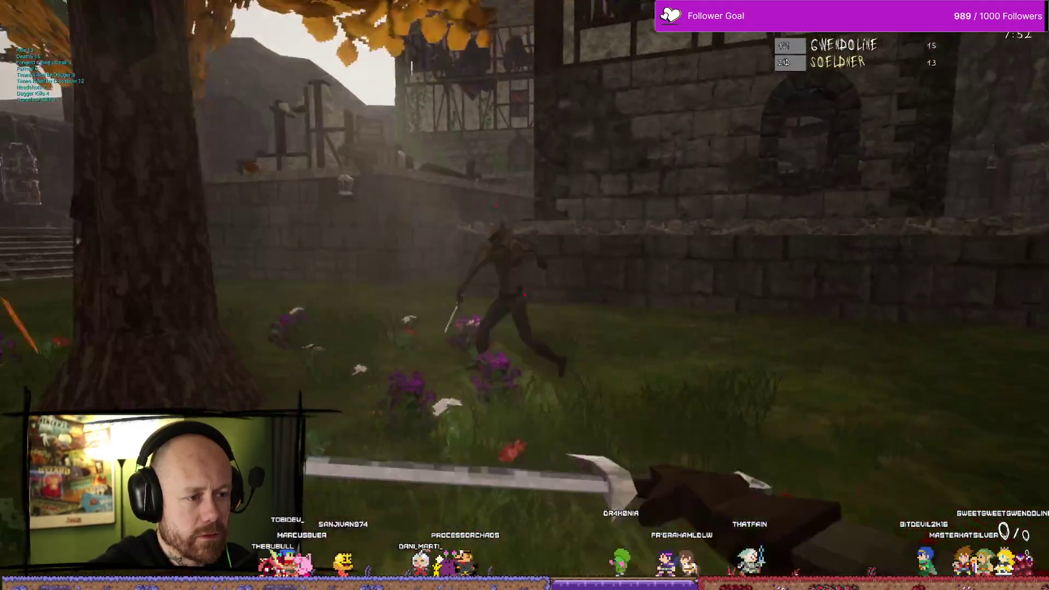
{"action": "left_click", "coordinate": [525, 295]}
{"action": "key", "text": "2"}
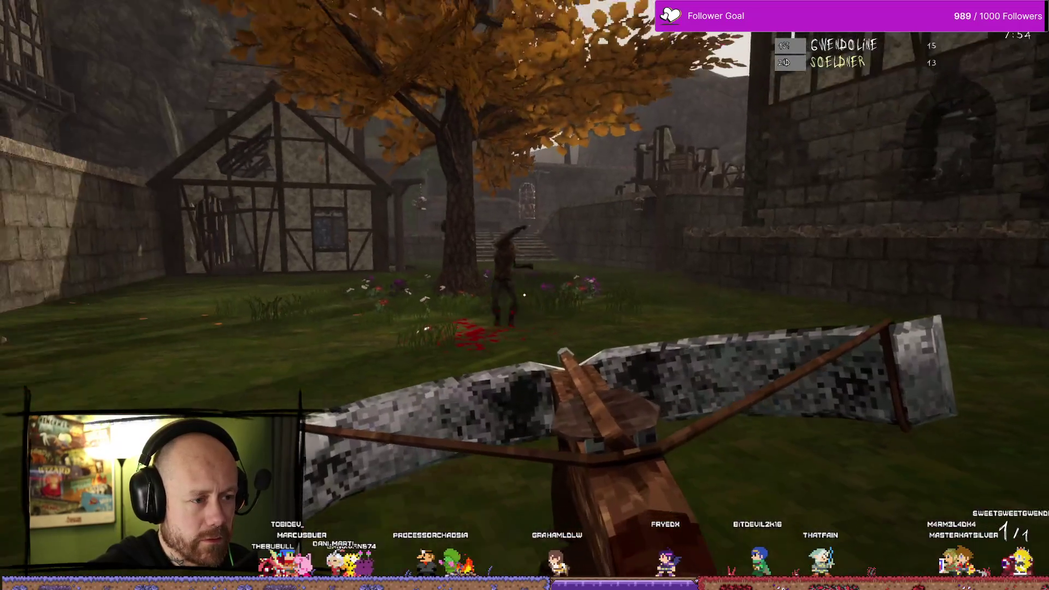
{"action": "key", "text": "1"}
{"action": "left_click", "coordinate": [525, 295]}
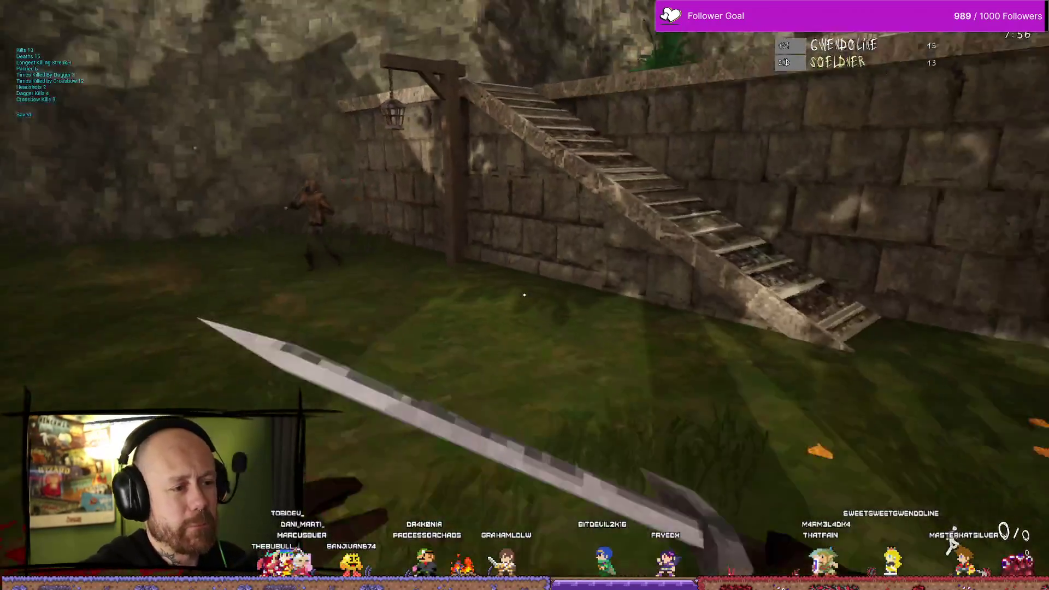
{"action": "left_click", "coordinate": [524, 295]}
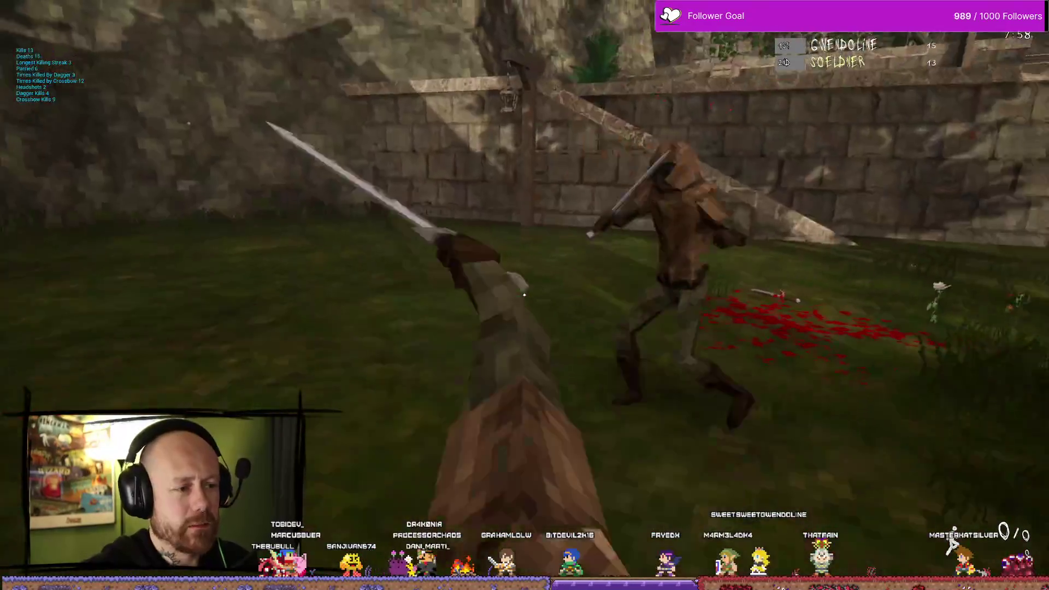
{"action": "left_click", "coordinate": [524, 295]}
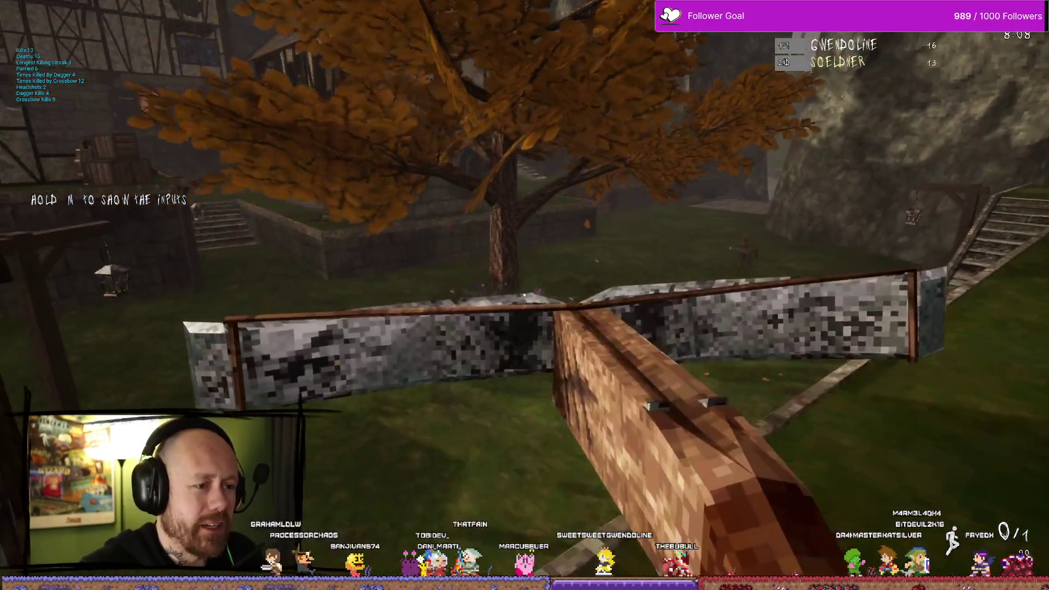
{"action": "key", "text": "r"}
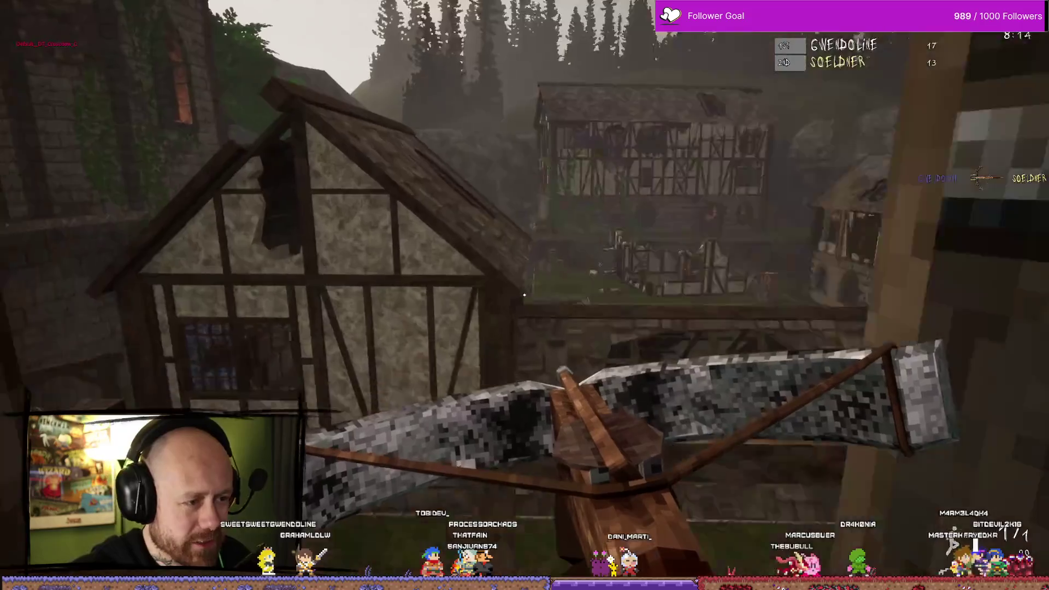
Walk toward the house and stone ruin in the new round, then bring up a blank Paint canvas
{"action": "key", "text": "w"}
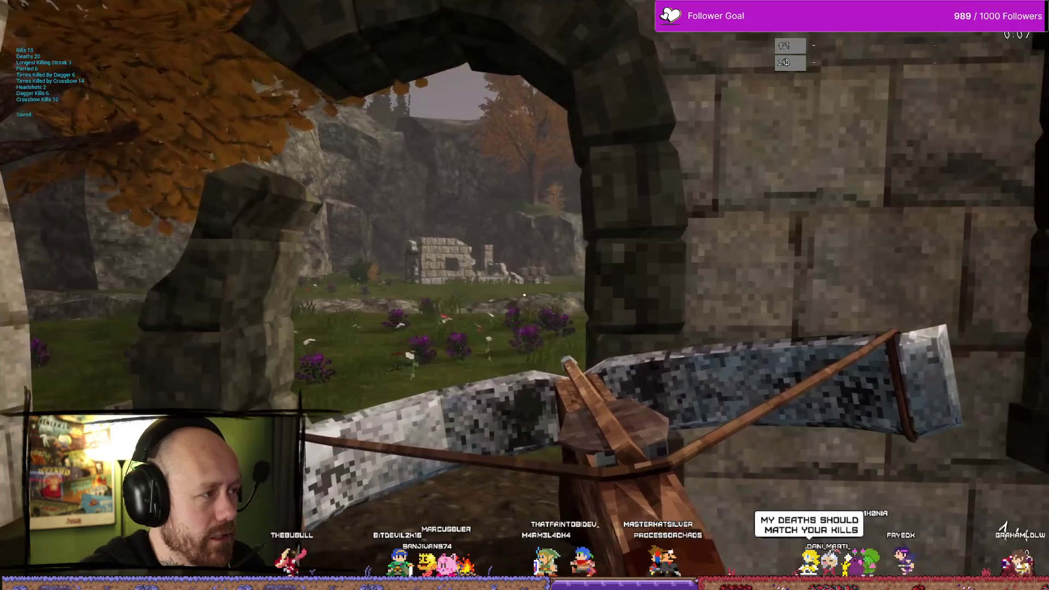
{"action": "key", "text": "w"}
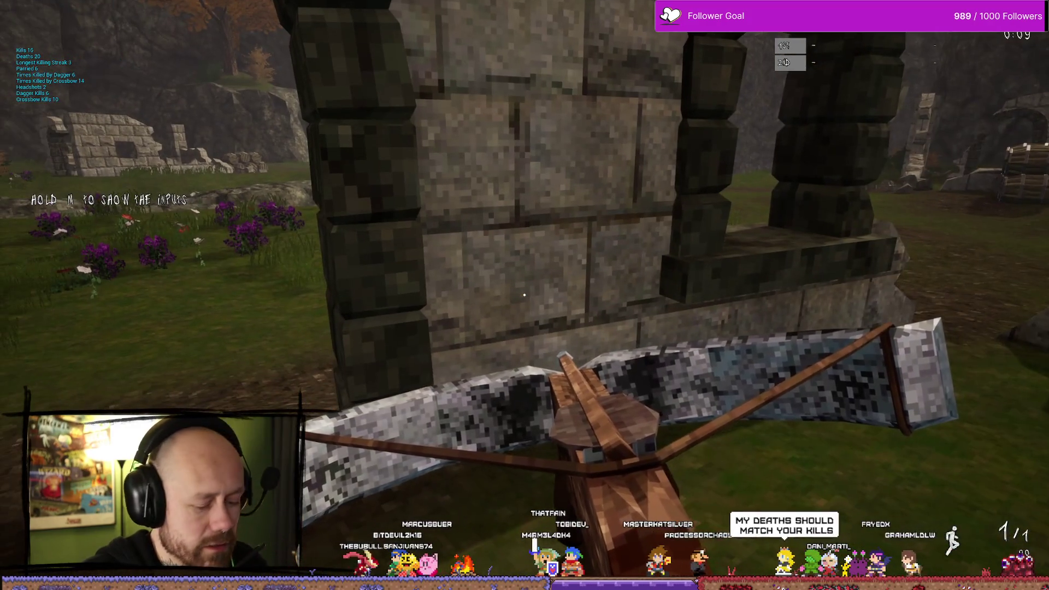
{"action": "key", "text": "w"}
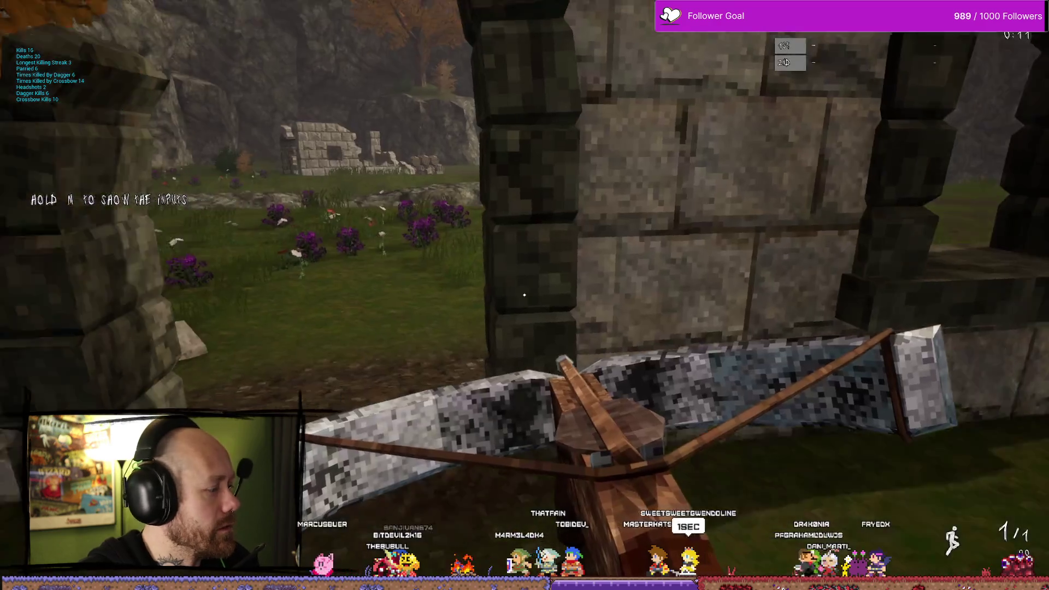
{"action": "key", "text": "s"}
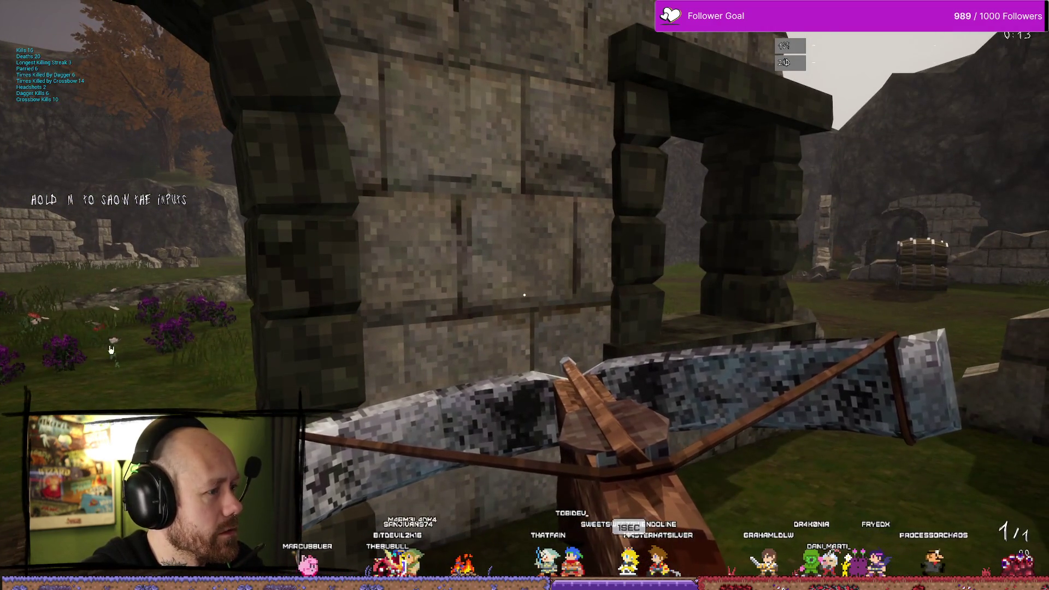
{"action": "left_click", "coordinate": [28, 24]}
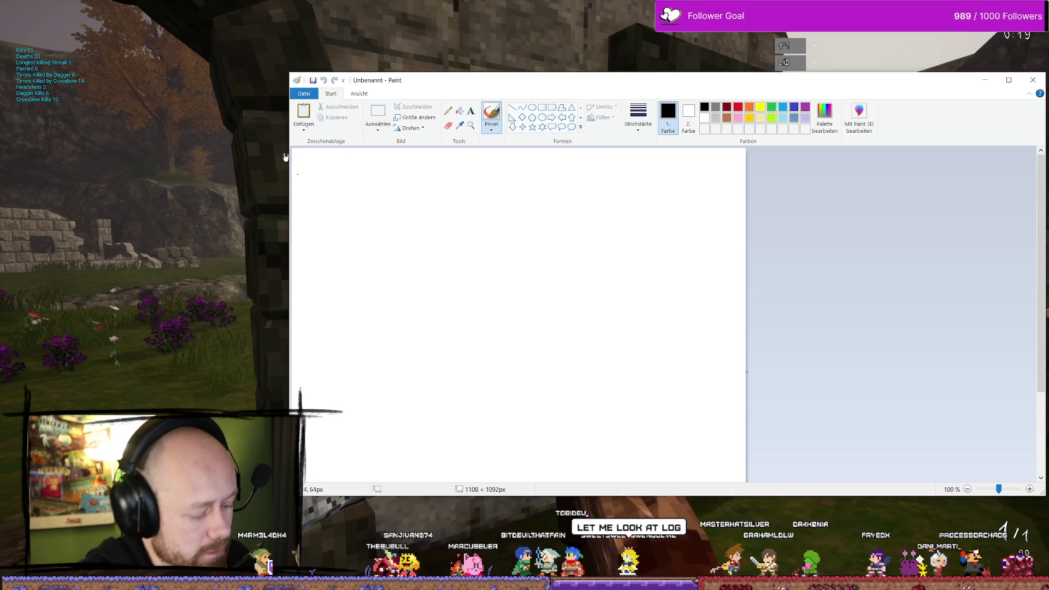
Paste the game screenshot into Paint, show Bloodspill's kill-stats list, then bring Discord forward
{"action": "key", "text": "ctrl+v"}
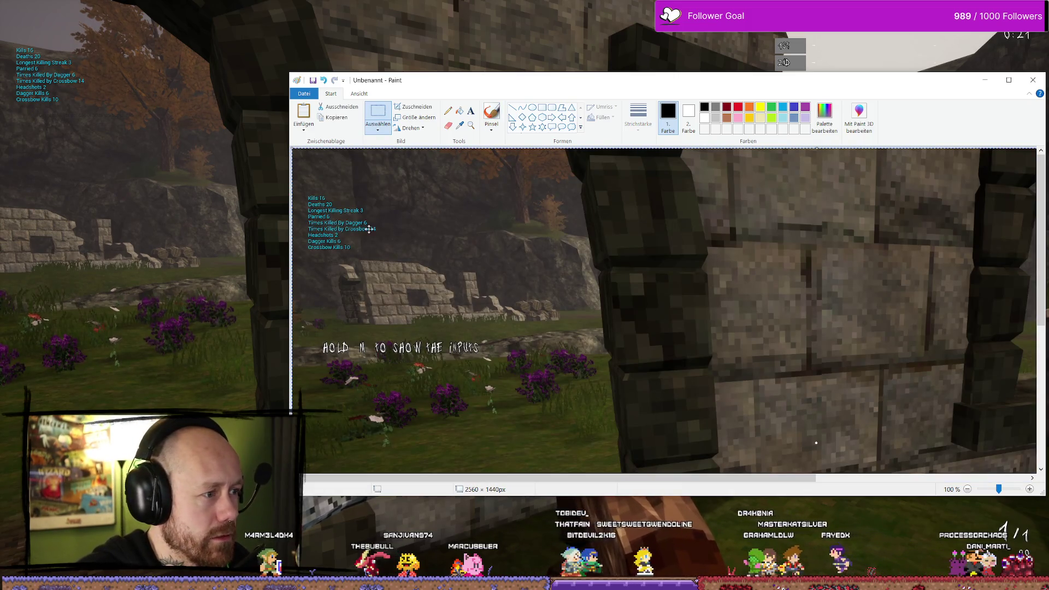
{"action": "key", "text": "alt+Tab"}
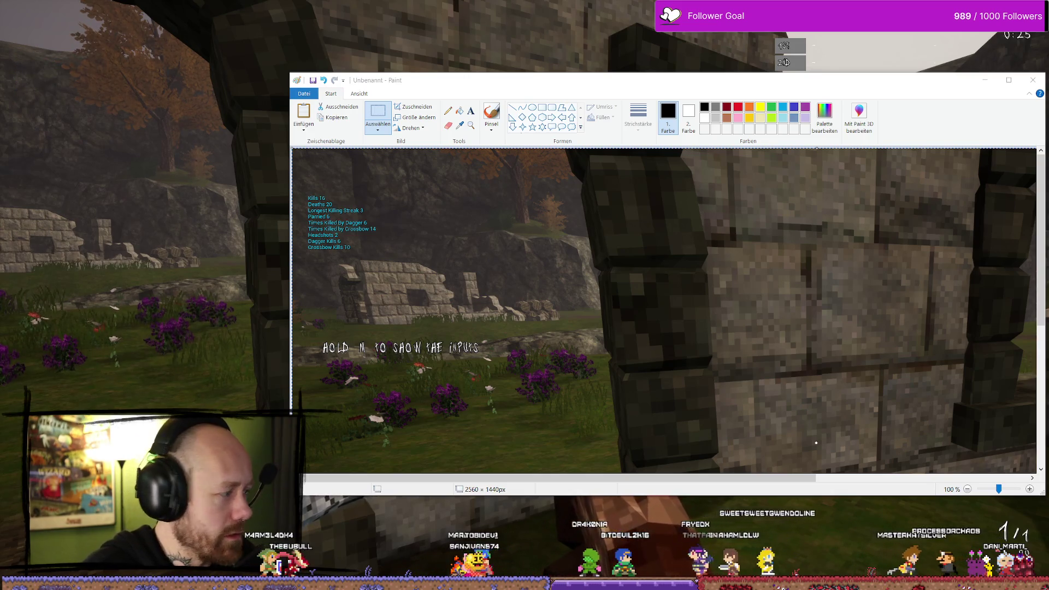
{"action": "key", "text": "Tab"}
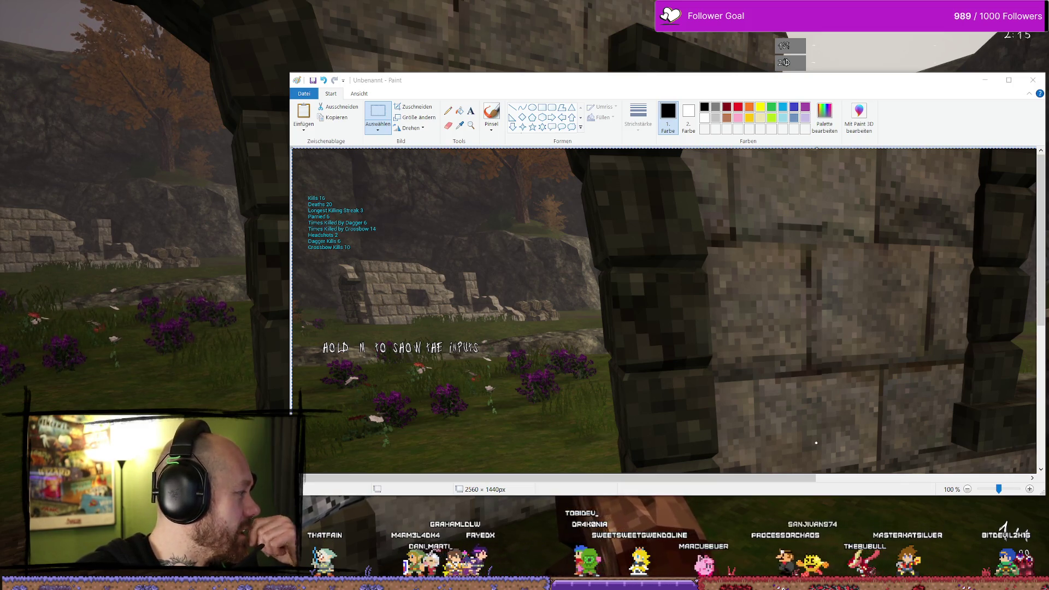
{"action": "key", "text": "alt+Tab"}
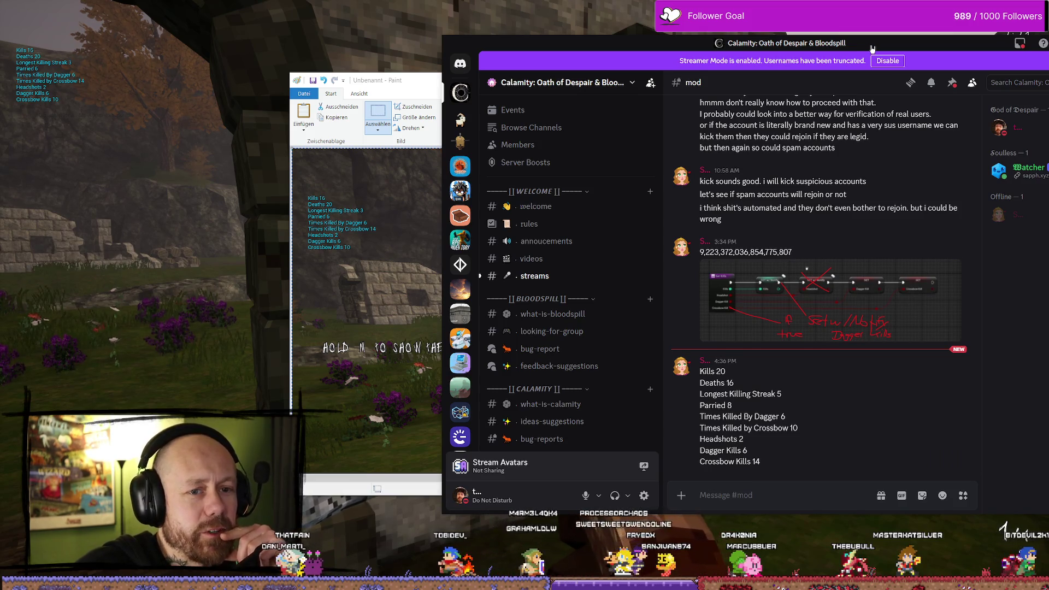
Minimize Discord to view the stats screenshot, then start closing the unsaved Paint image
{"action": "key", "text": "super+Down"}
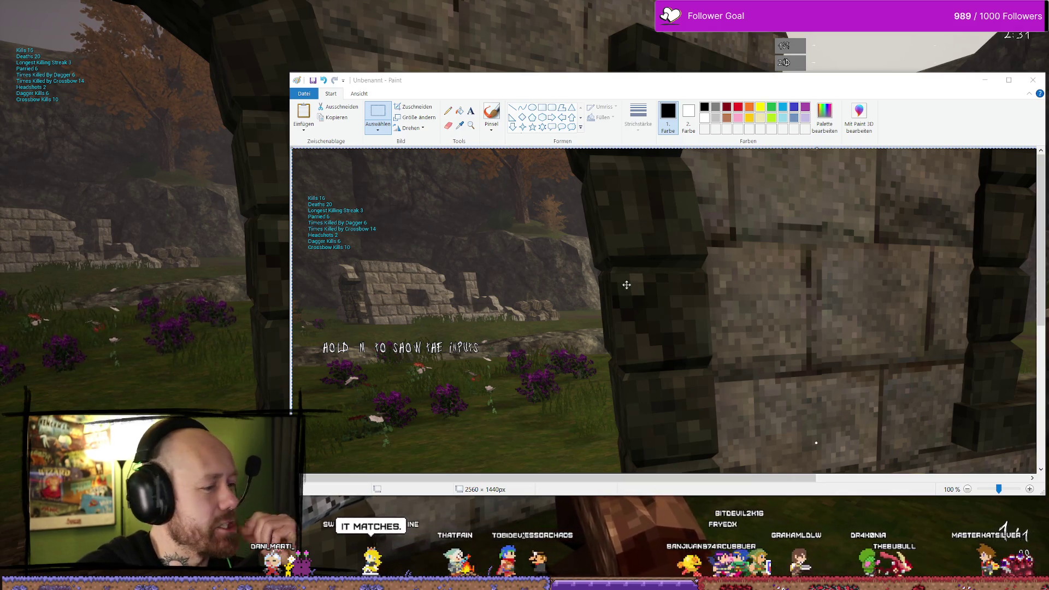
{"action": "left_click", "coordinate": [1033, 80]}
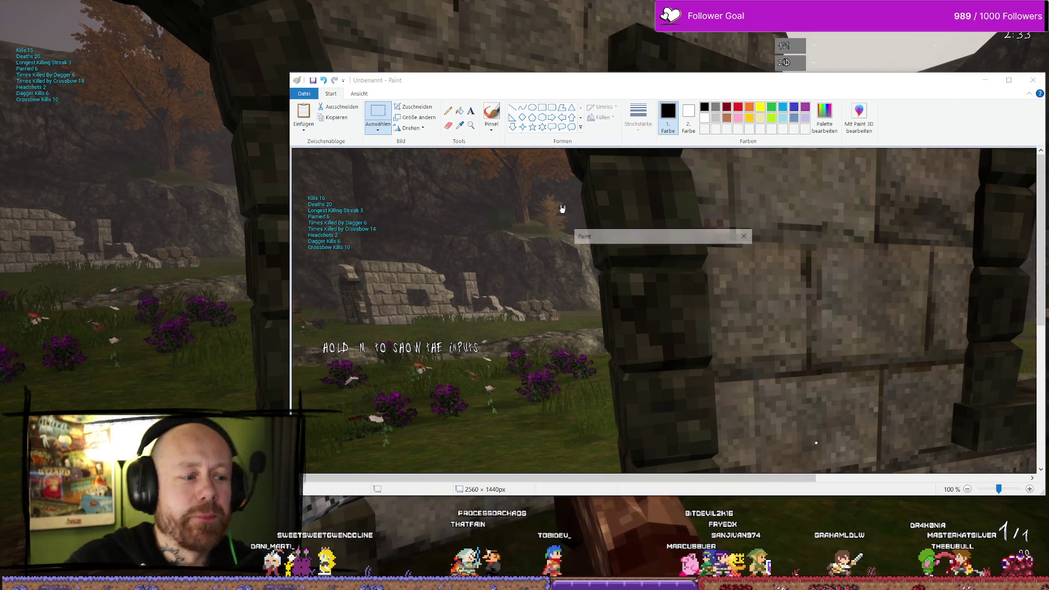
Close Paint without saving, quit the Bloodspill build, close its folder, and browse the UI menu widgets
{"action": "left_click", "coordinate": [687, 298]}
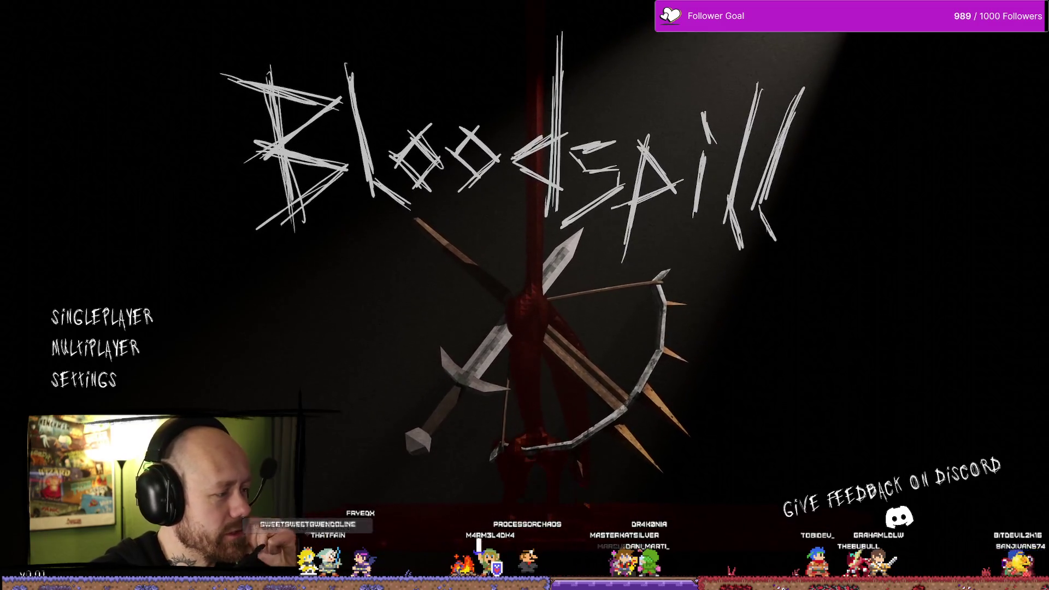
{"action": "key", "text": "alt+F4"}
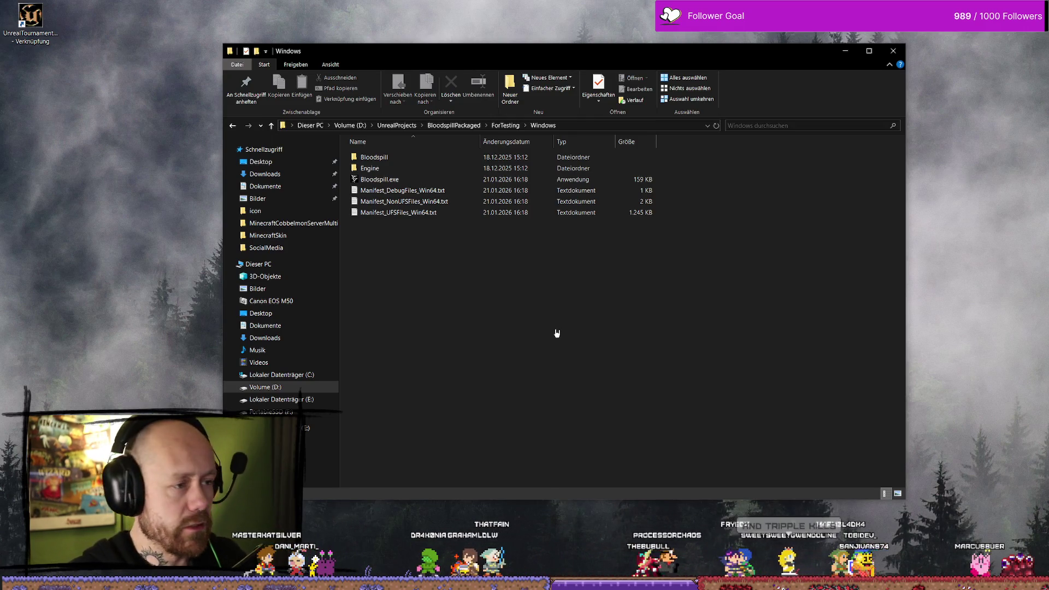
{"action": "left_click", "coordinate": [894, 51]}
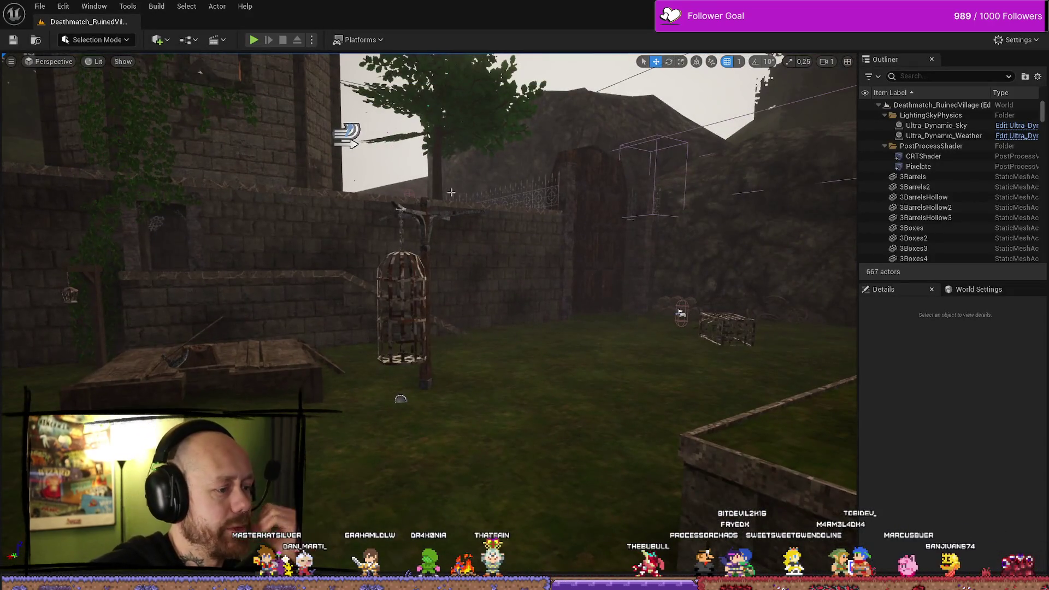
{"action": "key", "text": "ctrl+space"}
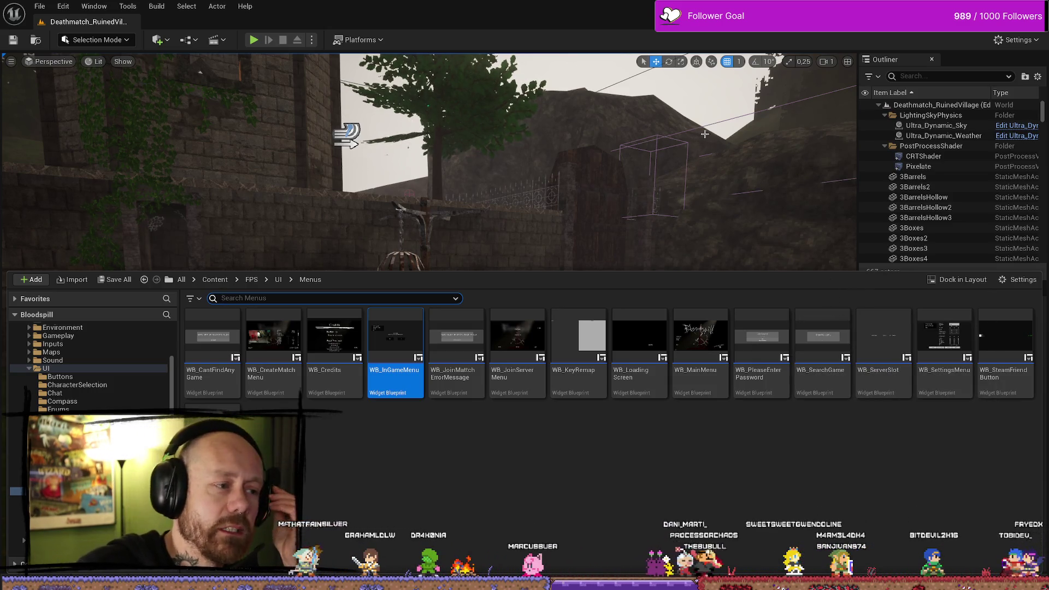
Dismiss the Content Drawer and cycle through saved camera views 1–4, ending back on view 1
{"action": "left_click", "coordinate": [705, 134]}
{"action": "key", "text": "1"}
{"action": "key", "text": "2"}
{"action": "key", "text": "3"}
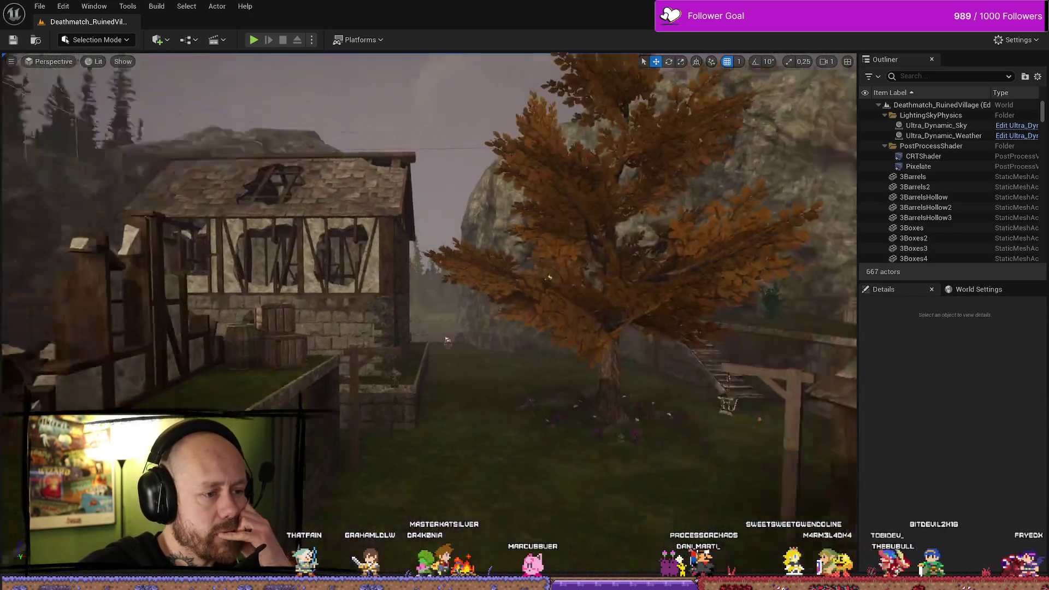
{"action": "key", "text": "4"}
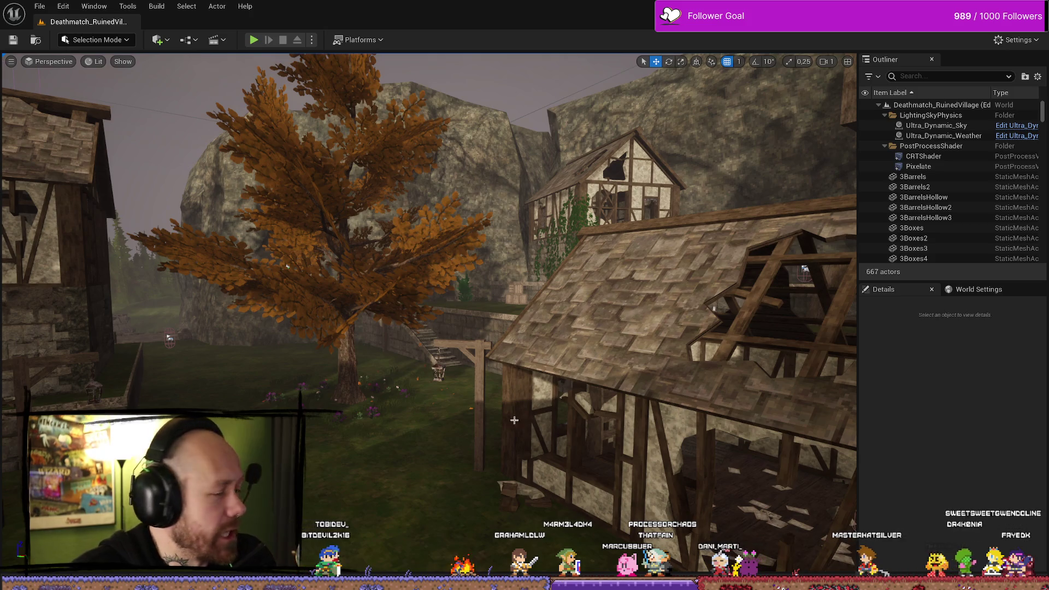
{"action": "key", "text": "1"}
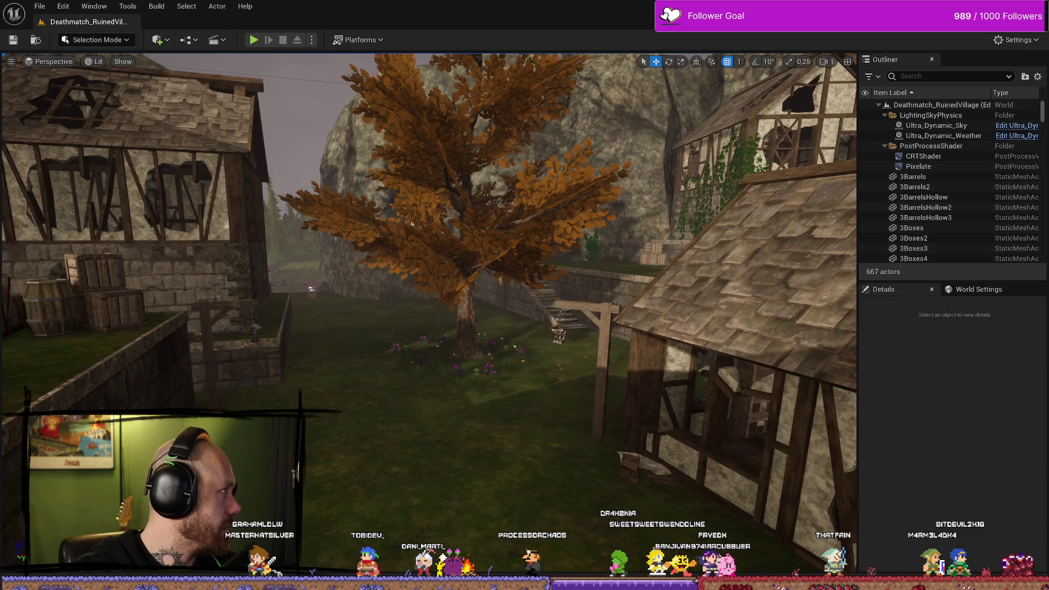
Drag the Speed Dial tab out into its own browser window
{"action": "left_click_drag", "start_coordinate": [482, 164], "coordinate": [344, 78]}
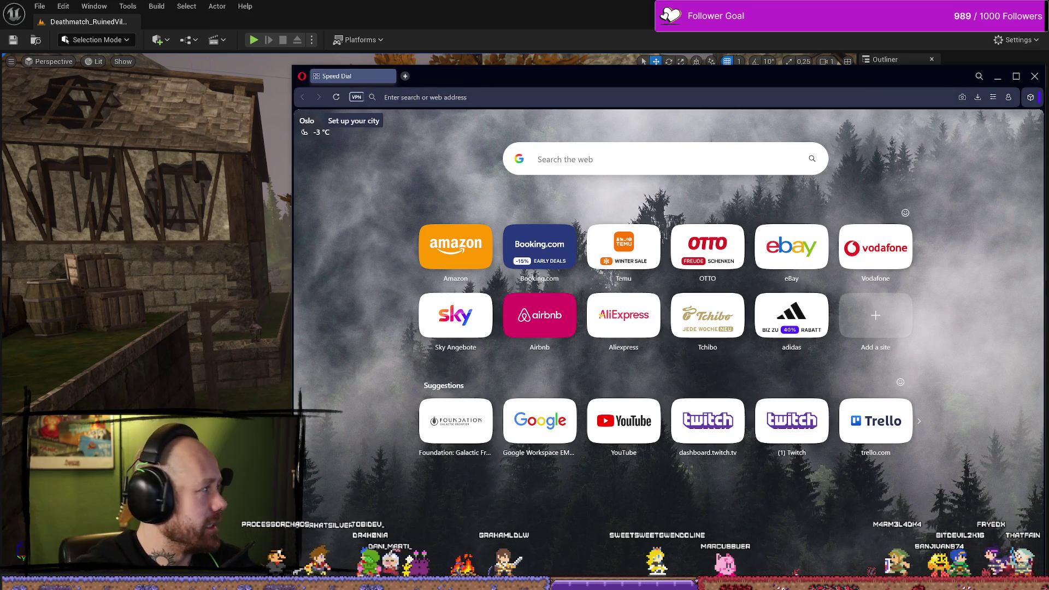
Close the Speed Dial window, maximize the BloodSpill Trello board, and open the save system card
{"action": "left_click_drag", "start_coordinate": [916, 86], "coordinate": [782, 88]}
{"action": "left_click", "coordinate": [900, 77]}
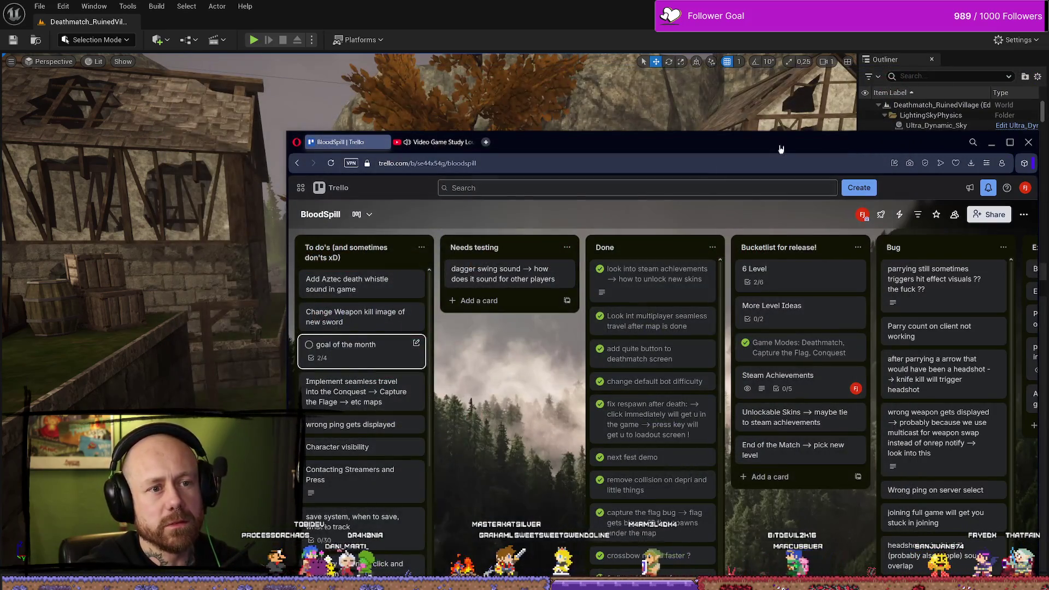
{"action": "left_click_drag", "start_coordinate": [547, 55], "coordinate": [442, 72]}
{"action": "left_click", "coordinate": [899, 72]}
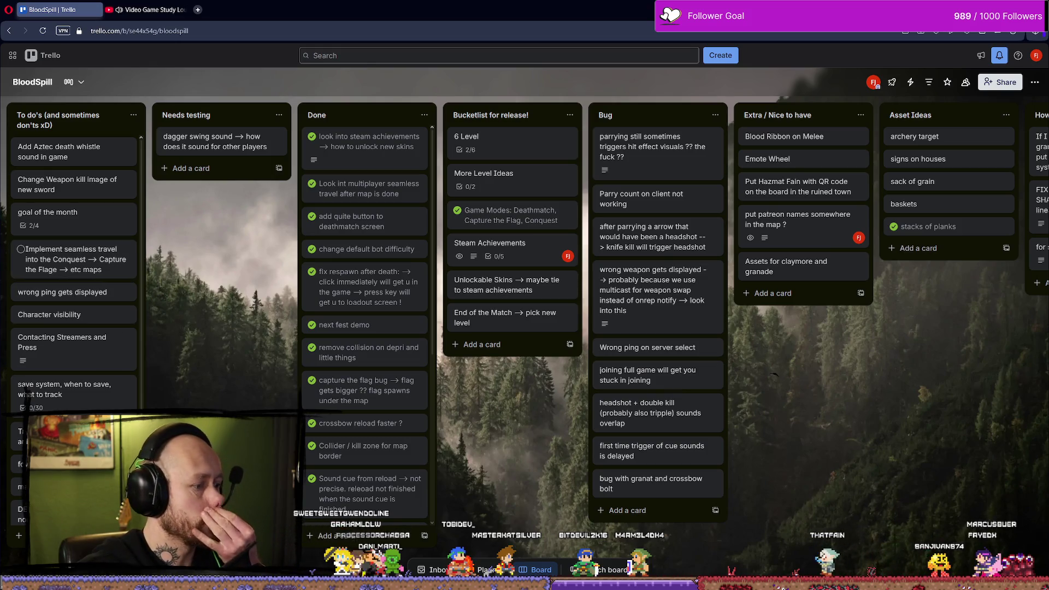
{"action": "scroll", "coordinate": [22, 393], "scroll_direction": "down", "scroll_amount": 2}
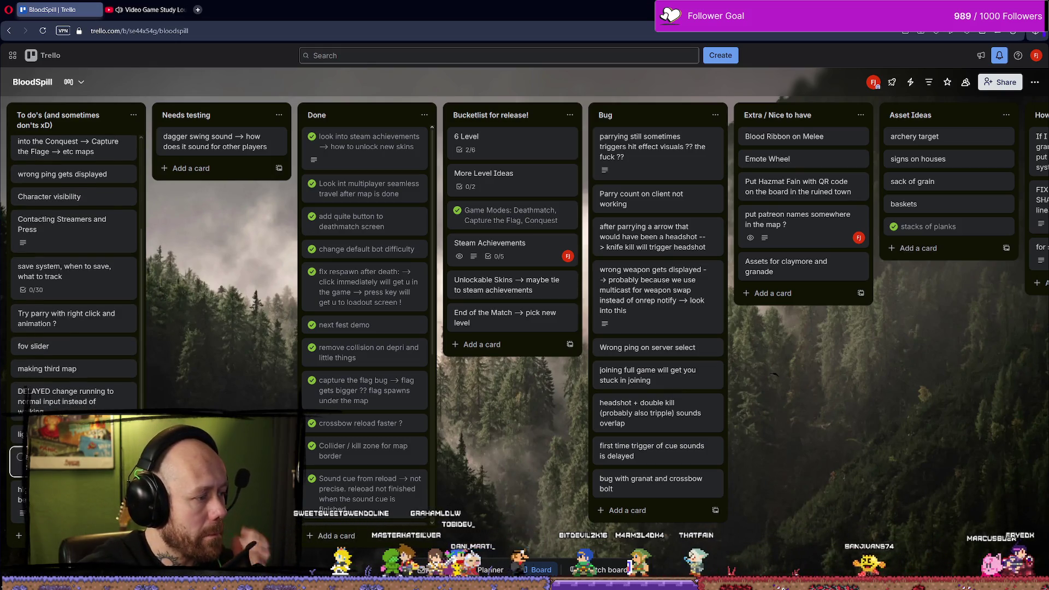
{"action": "left_click", "coordinate": [99, 284]}
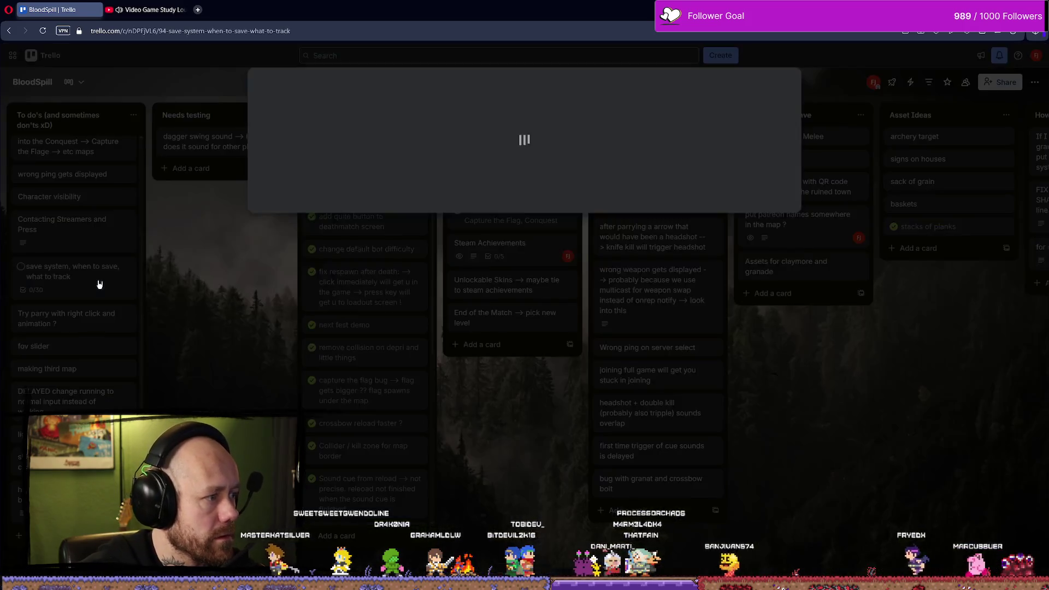
{"action": "scroll", "coordinate": [429, 287], "scroll_direction": "down", "scroll_amount": 8}
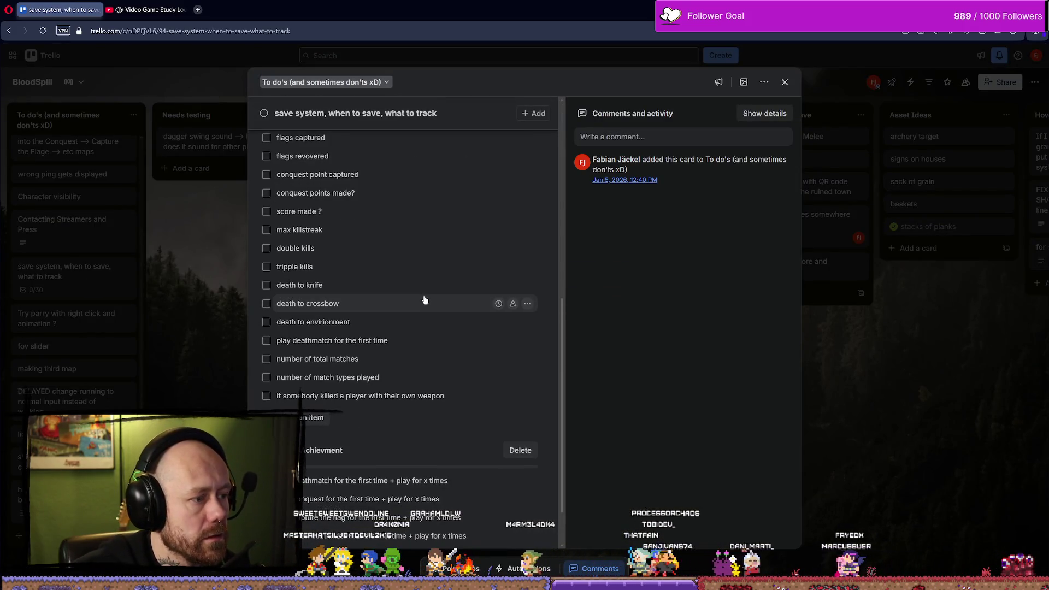
{"action": "scroll", "coordinate": [425, 300], "scroll_direction": "up", "scroll_amount": 1}
{"action": "scroll", "coordinate": [423, 303], "scroll_direction": "down", "scroll_amount": 2}
{"action": "scroll", "coordinate": [430, 297], "scroll_direction": "up", "scroll_amount": 1}
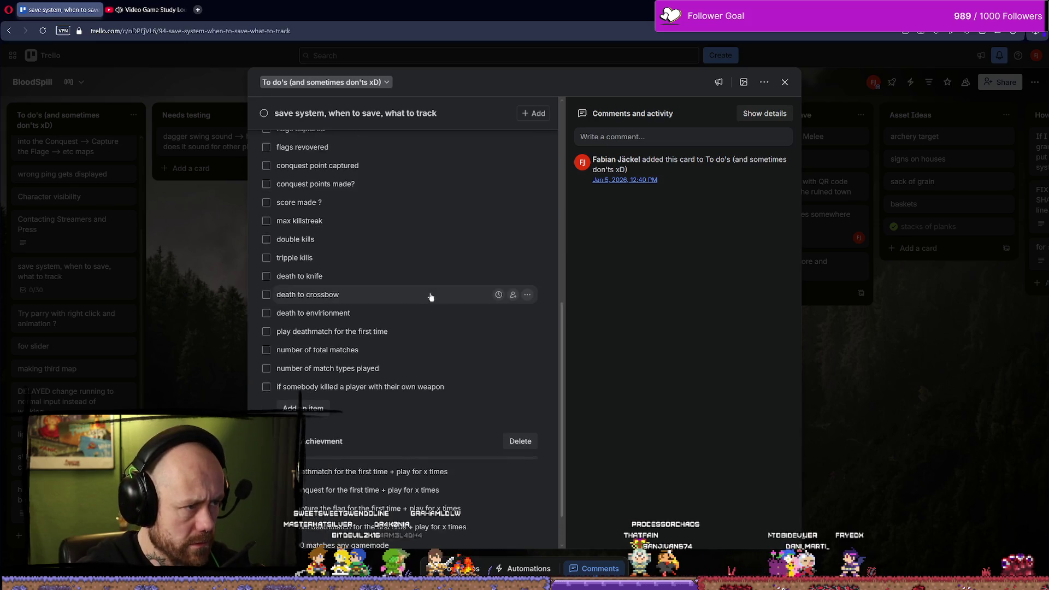
{"action": "scroll", "coordinate": [430, 298], "scroll_direction": "up", "scroll_amount": 5}
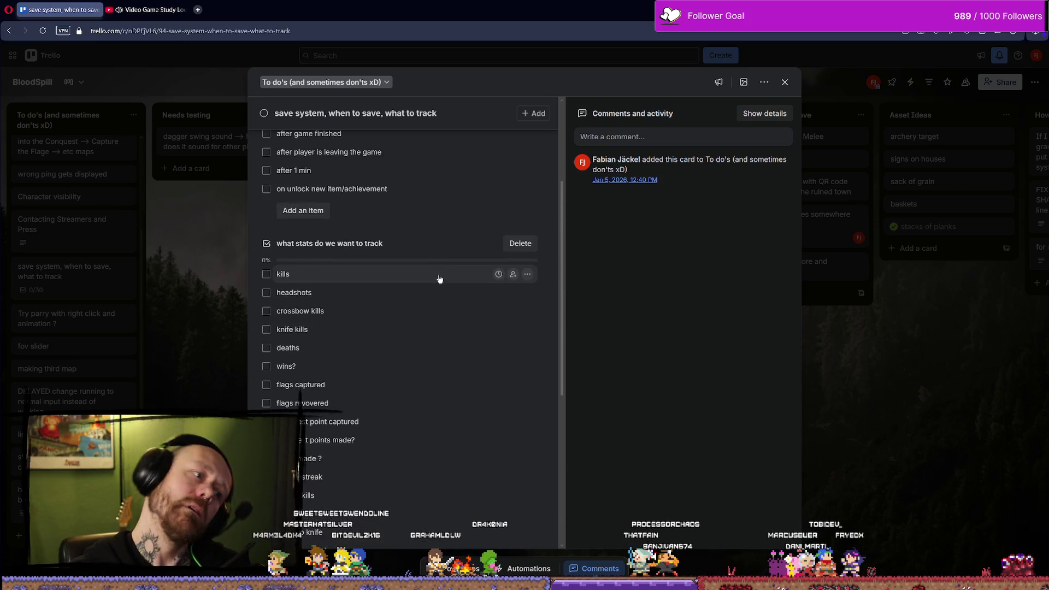
{"action": "scroll", "coordinate": [436, 276], "scroll_direction": "up", "scroll_amount": 3}
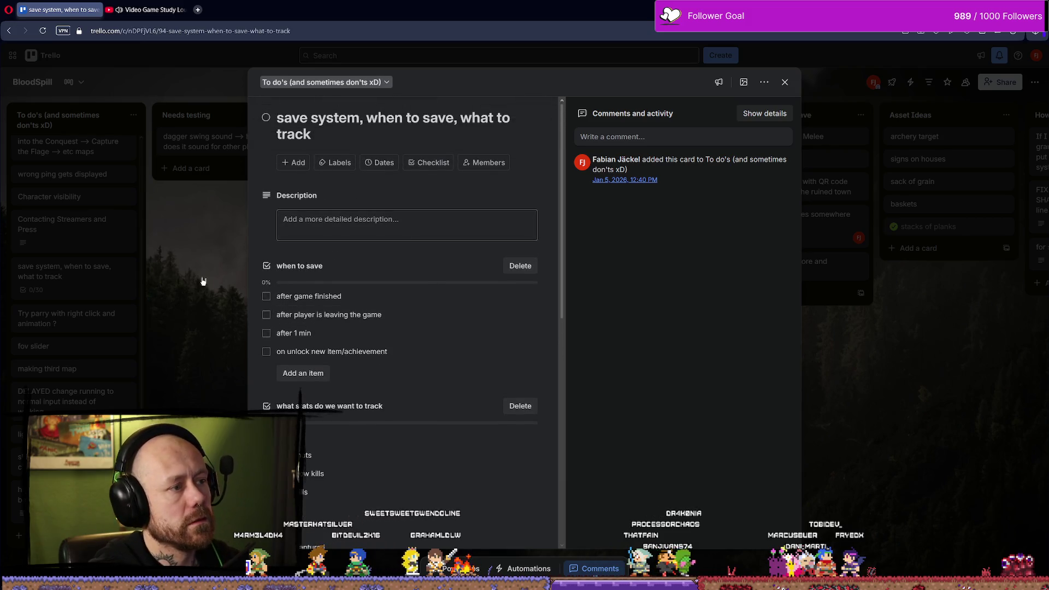
{"action": "scroll", "coordinate": [328, 281], "scroll_direction": "down", "scroll_amount": 1}
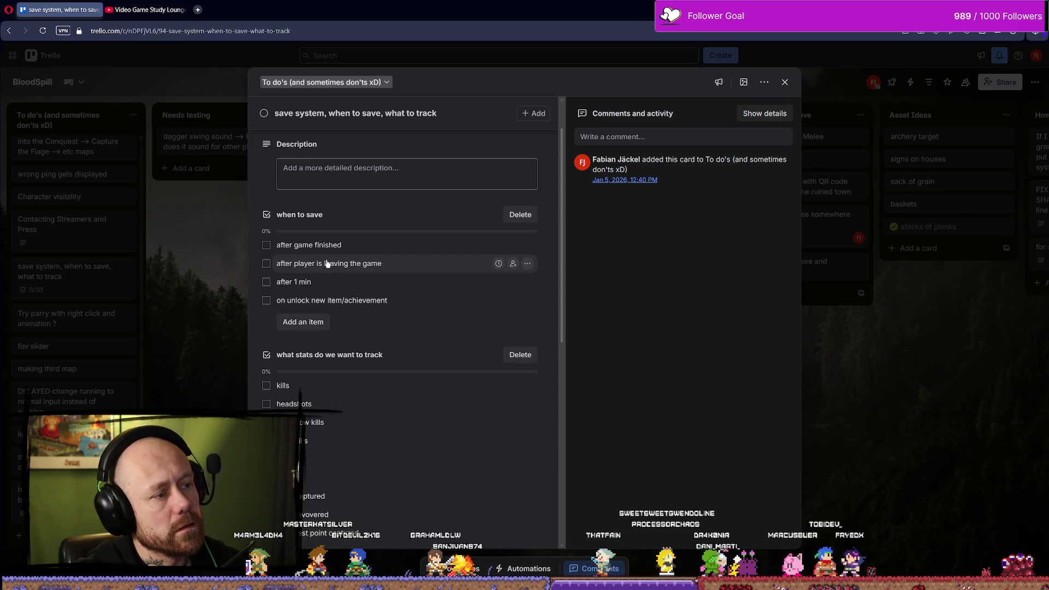
{"action": "left_click_drag", "start_coordinate": [338, 245], "coordinate": [295, 246]}
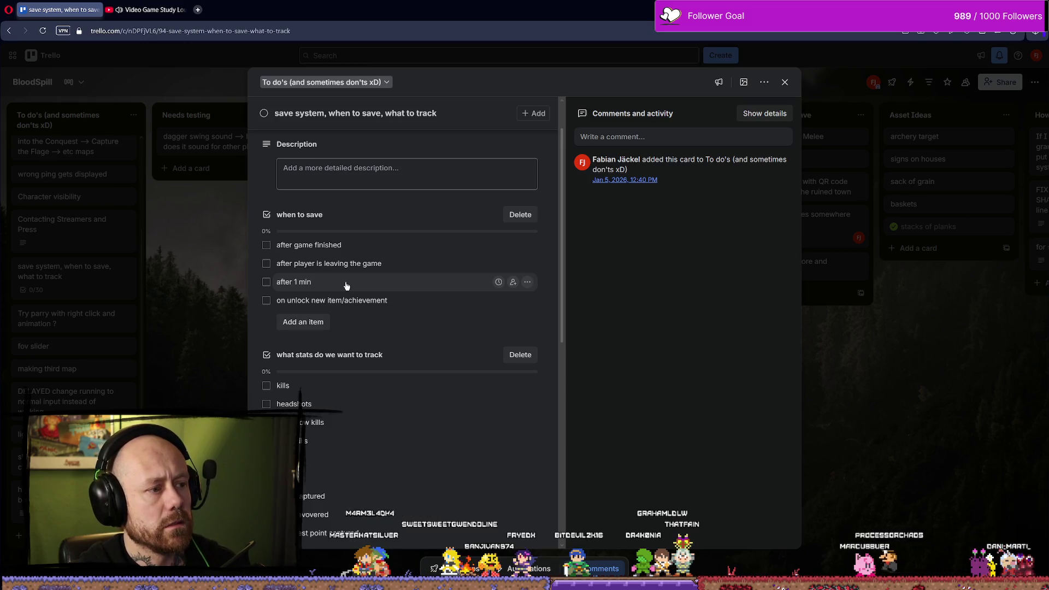
{"action": "scroll", "coordinate": [346, 285], "scroll_direction": "down", "scroll_amount": 2}
{"action": "scroll", "coordinate": [346, 285], "scroll_direction": "up", "scroll_amount": 2}
{"action": "scroll", "coordinate": [304, 261], "scroll_direction": "down", "scroll_amount": 4}
{"action": "scroll", "coordinate": [342, 196], "scroll_direction": "up", "scroll_amount": 1}
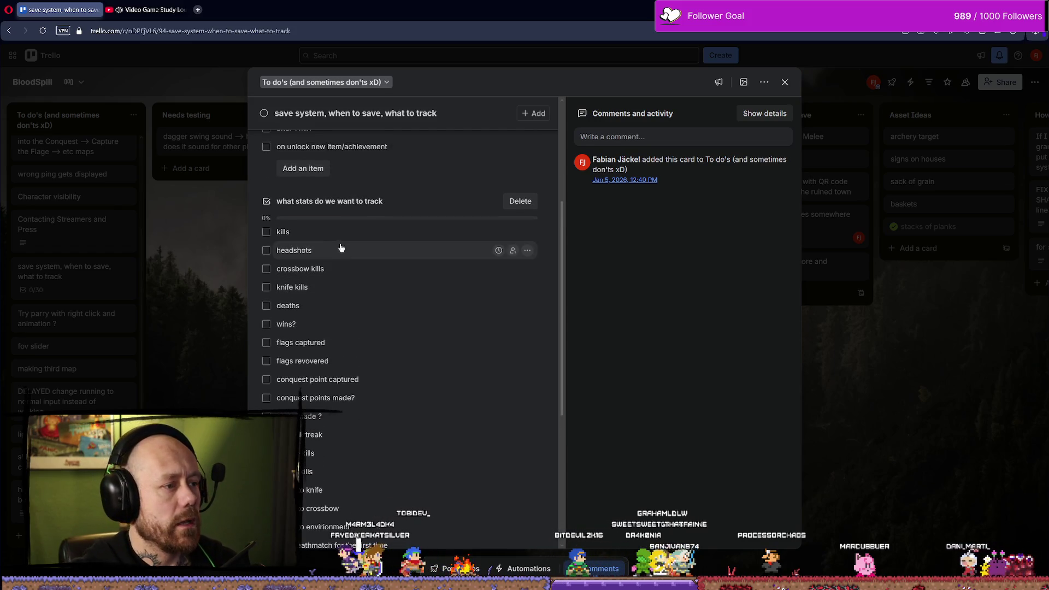
{"action": "left_click", "coordinate": [266, 232]}
Tick the headshots, crossbow kills, knife kills and deaths stats on the checklist
{"action": "left_click", "coordinate": [267, 250]}
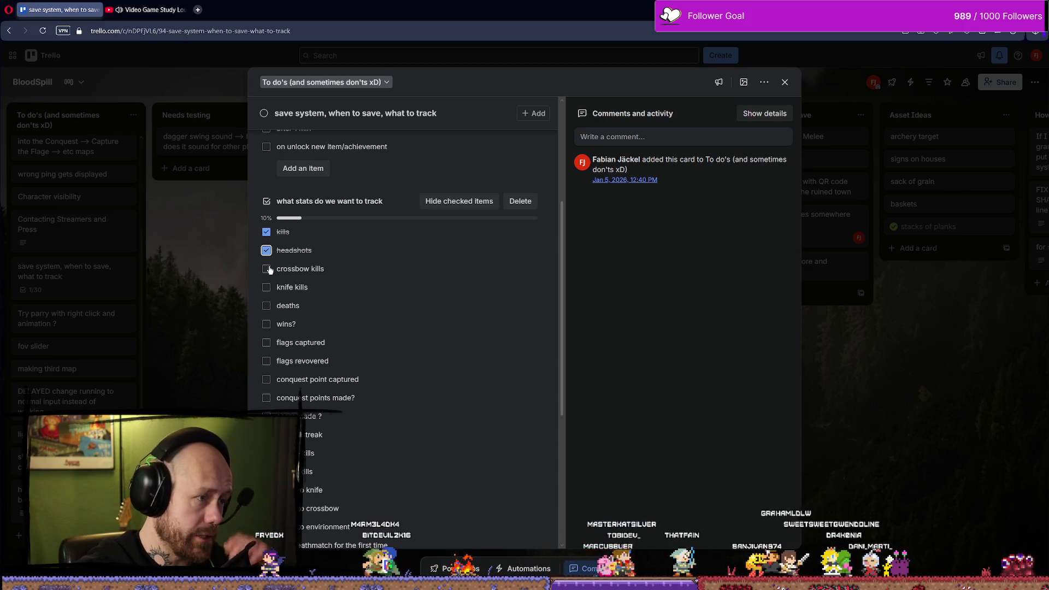
{"action": "left_click", "coordinate": [266, 269]}
{"action": "left_click", "coordinate": [266, 287]}
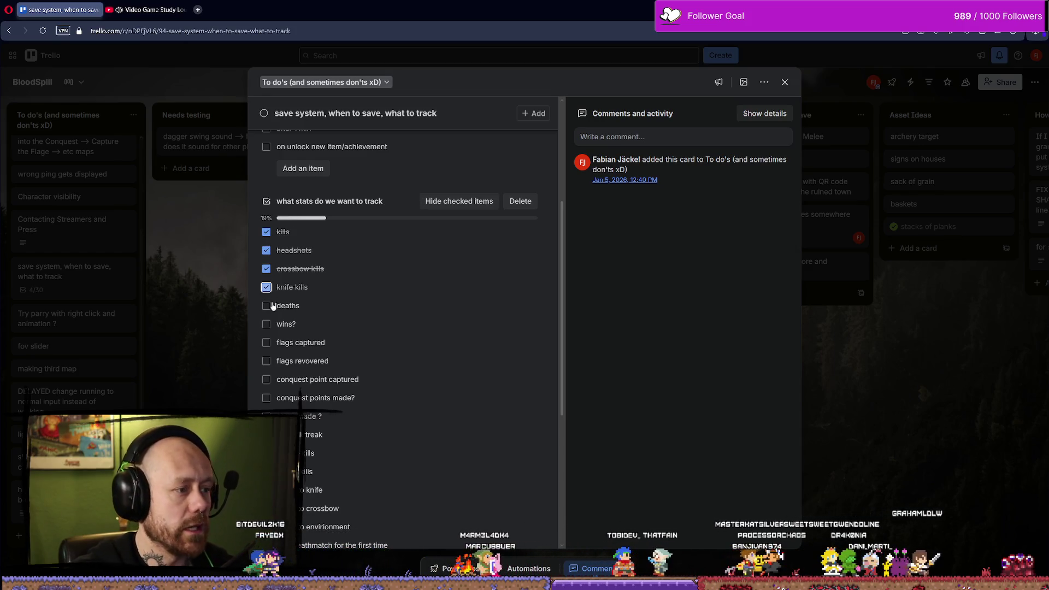
{"action": "left_click", "coordinate": [266, 305]}
{"action": "scroll", "coordinate": [424, 330], "scroll_direction": "down", "scroll_amount": 1}
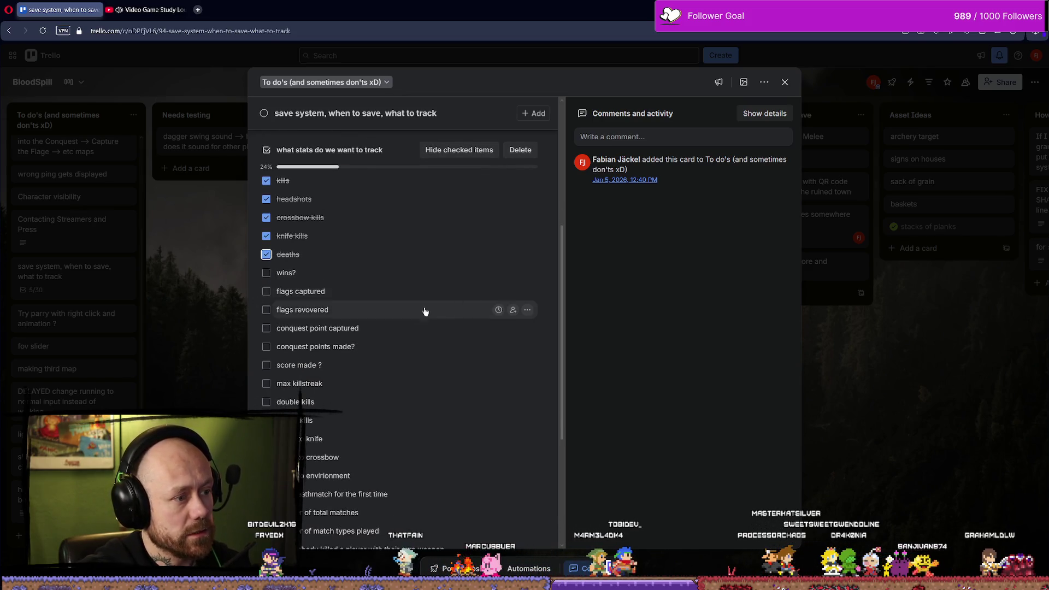
{"action": "scroll", "coordinate": [304, 345], "scroll_direction": "down", "scroll_amount": 1}
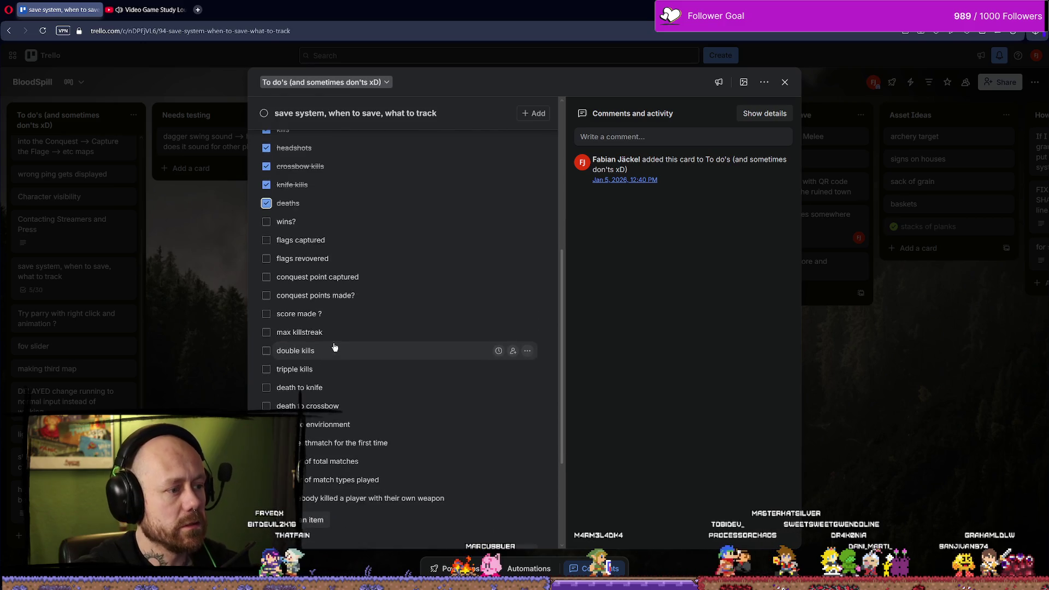
Tick the max killstreak, death to knife and death to crossbow stats
{"action": "left_click", "coordinate": [267, 333]}
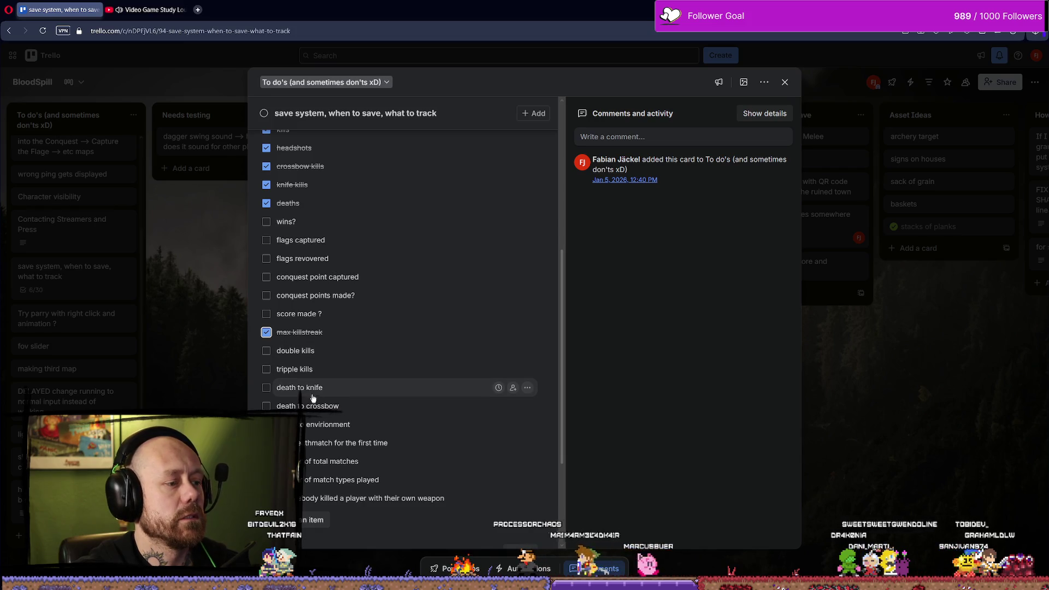
{"action": "left_click", "coordinate": [266, 387]}
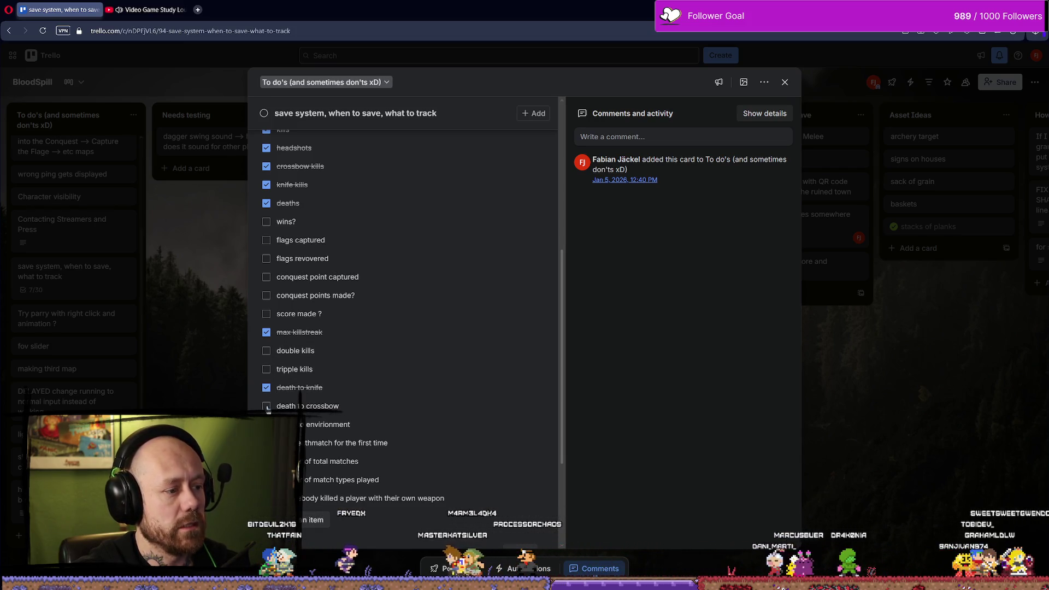
{"action": "left_click", "coordinate": [266, 406]}
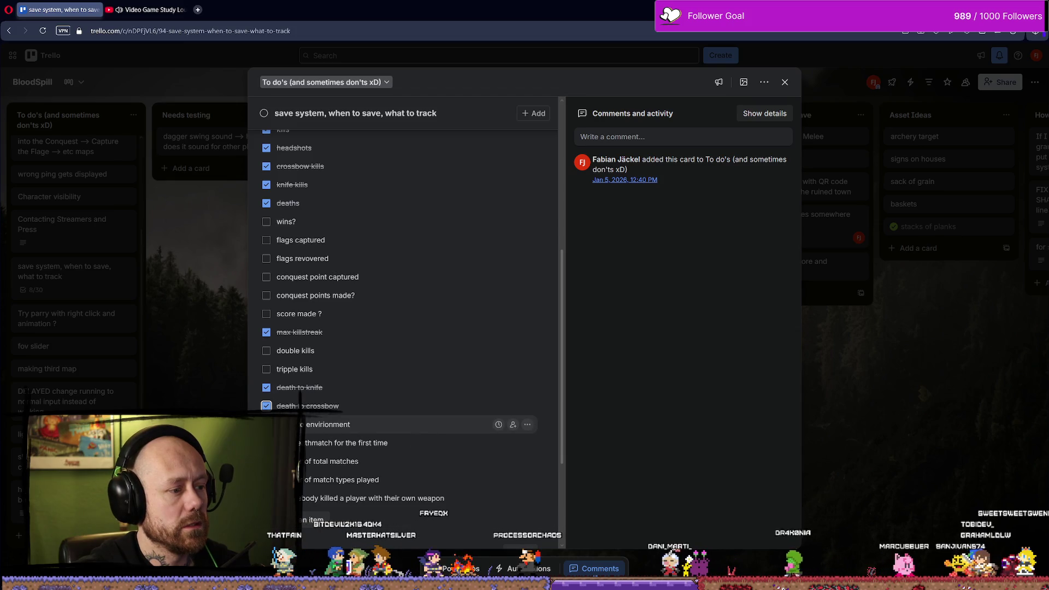
{"action": "scroll", "coordinate": [309, 420], "scroll_direction": "down", "scroll_amount": 1}
{"action": "scroll", "coordinate": [310, 419], "scroll_direction": "down", "scroll_amount": 1}
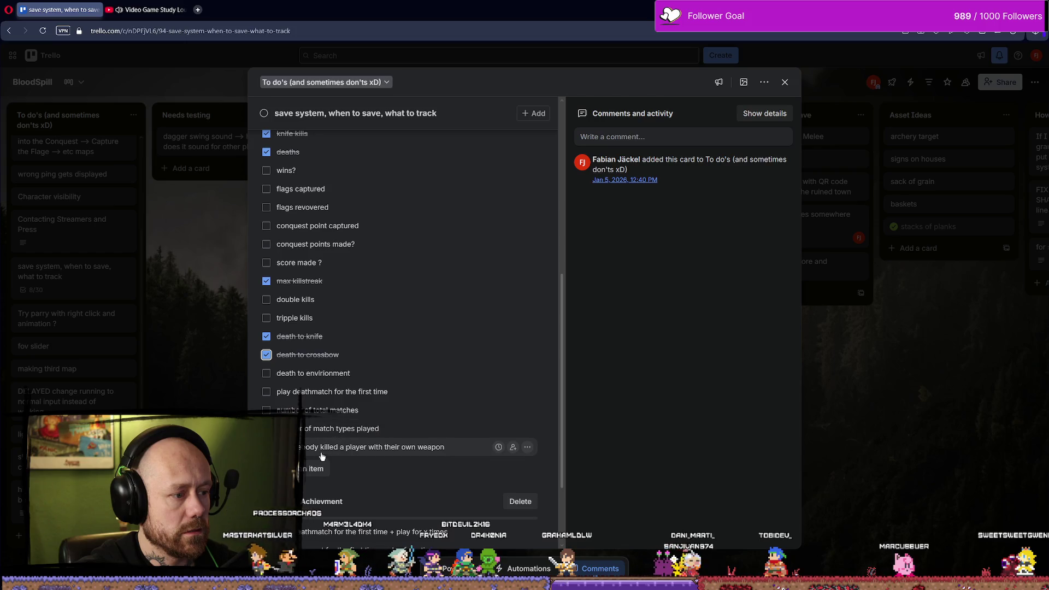
{"action": "scroll", "coordinate": [370, 456], "scroll_direction": "down", "scroll_amount": 1}
{"action": "scroll", "coordinate": [372, 454], "scroll_direction": "up", "scroll_amount": 3}
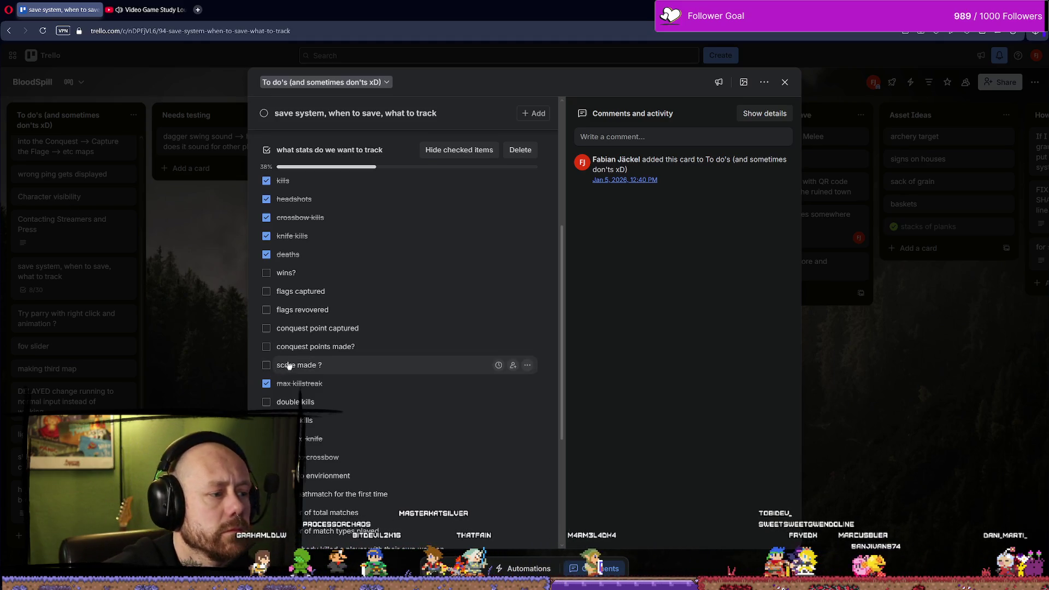
{"action": "scroll", "coordinate": [387, 283], "scroll_direction": "down", "scroll_amount": 1}
{"action": "scroll", "coordinate": [401, 289], "scroll_direction": "down", "scroll_amount": 3}
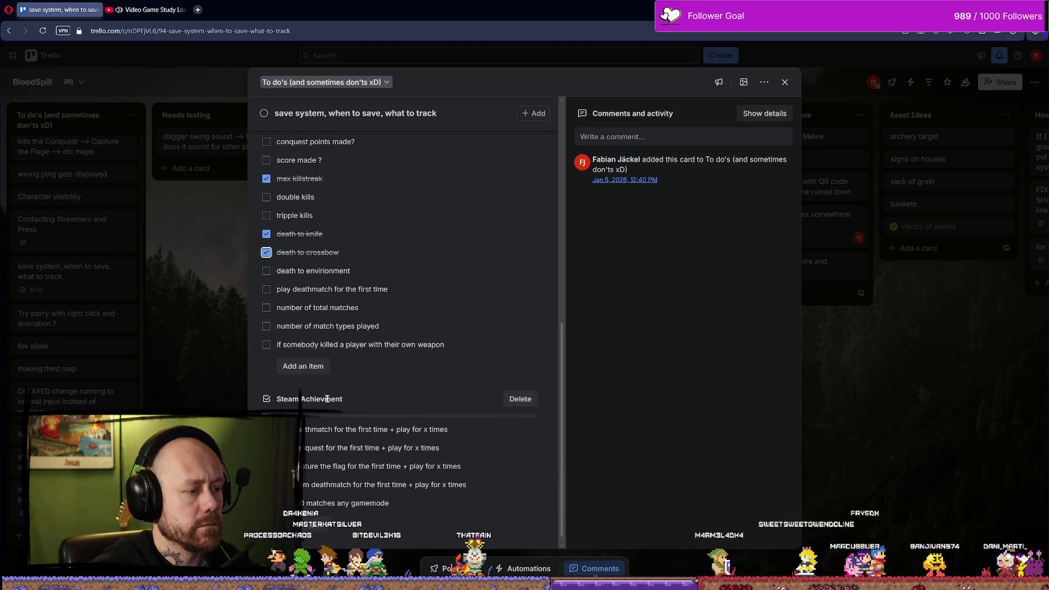
Add a 'parries' stat to the checklist, tick it, and close the card
{"action": "left_click", "coordinate": [314, 375]}
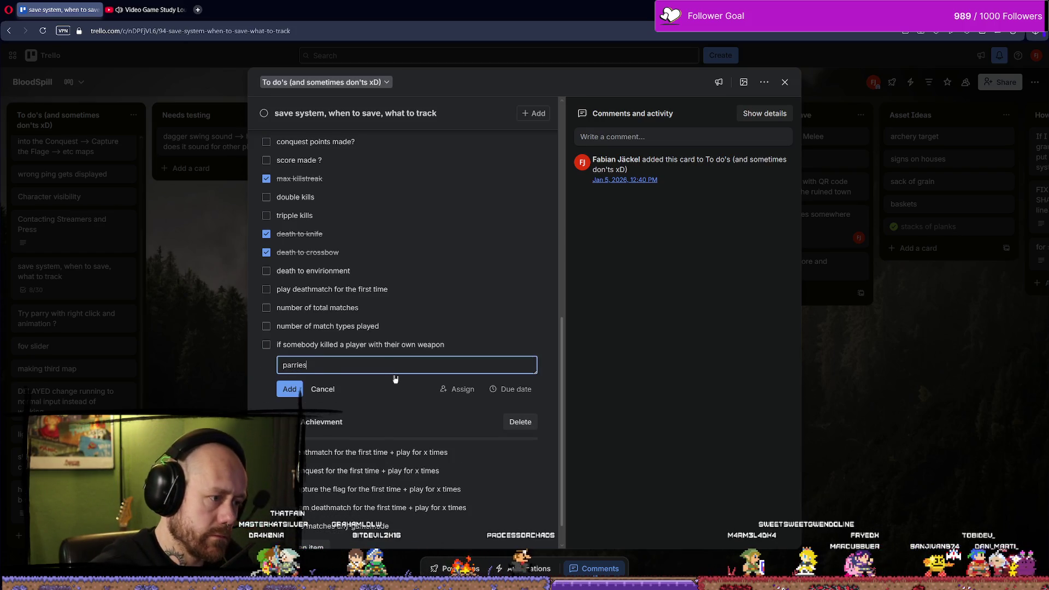
{"action": "key", "text": "Return"}
{"action": "left_click", "coordinate": [266, 363]}
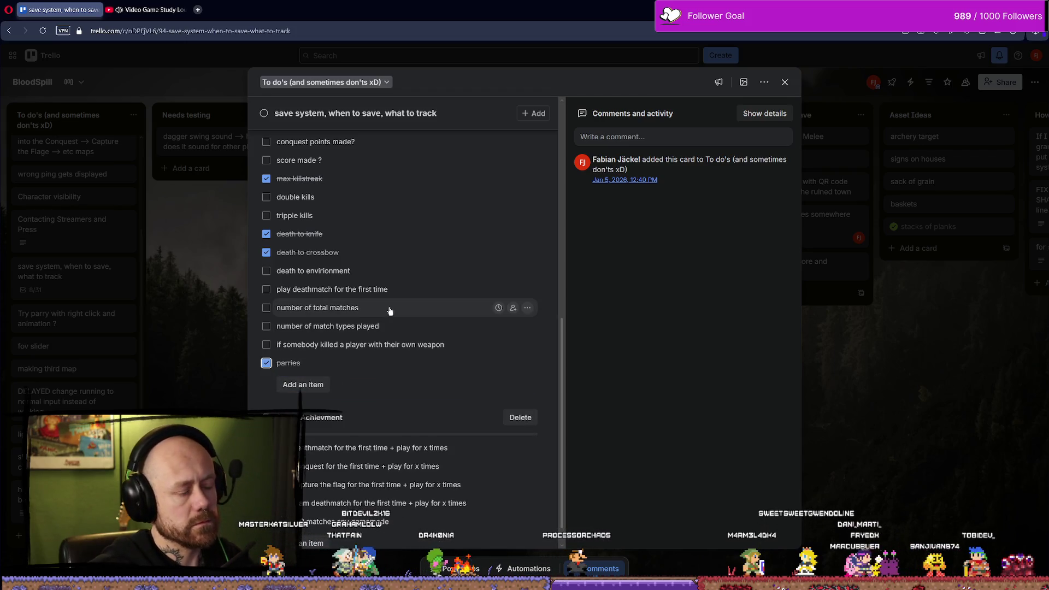
{"action": "scroll", "coordinate": [389, 311], "scroll_direction": "down", "scroll_amount": 1}
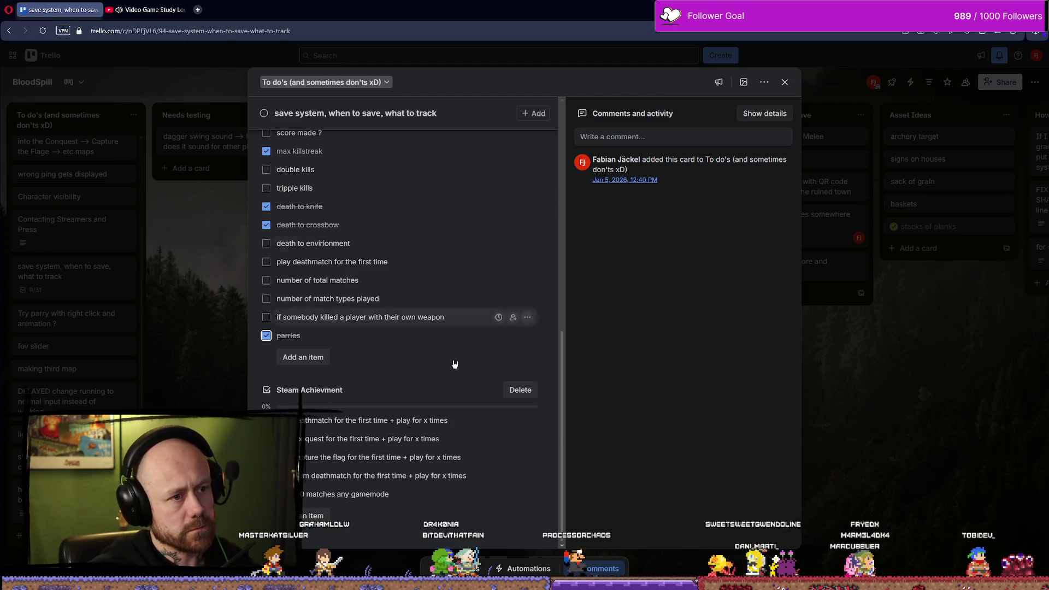
{"action": "scroll", "coordinate": [398, 393], "scroll_direction": "up", "scroll_amount": 10}
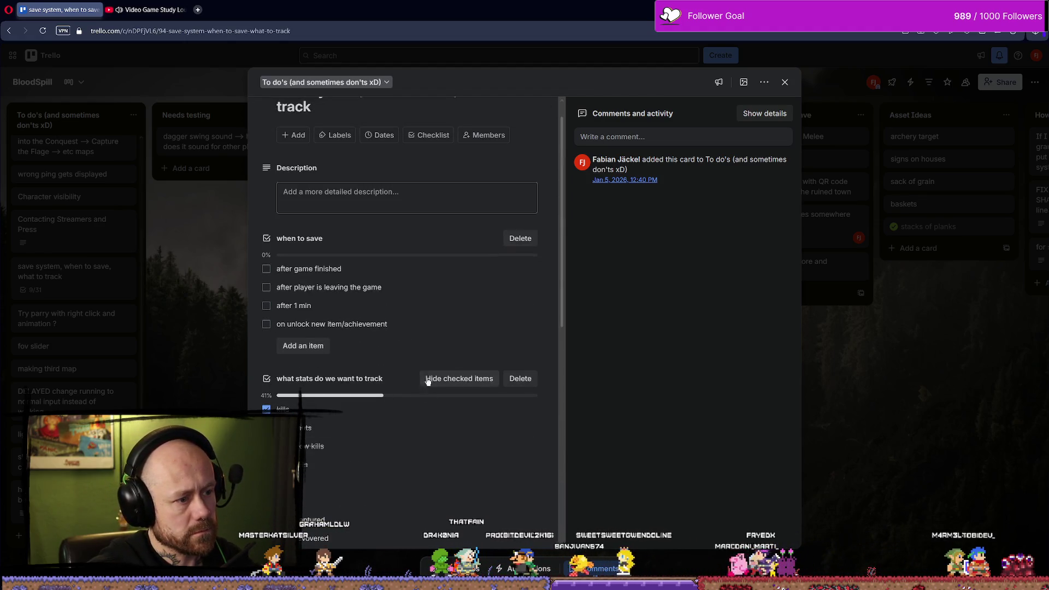
{"action": "scroll", "coordinate": [432, 371], "scroll_direction": "up", "scroll_amount": 1}
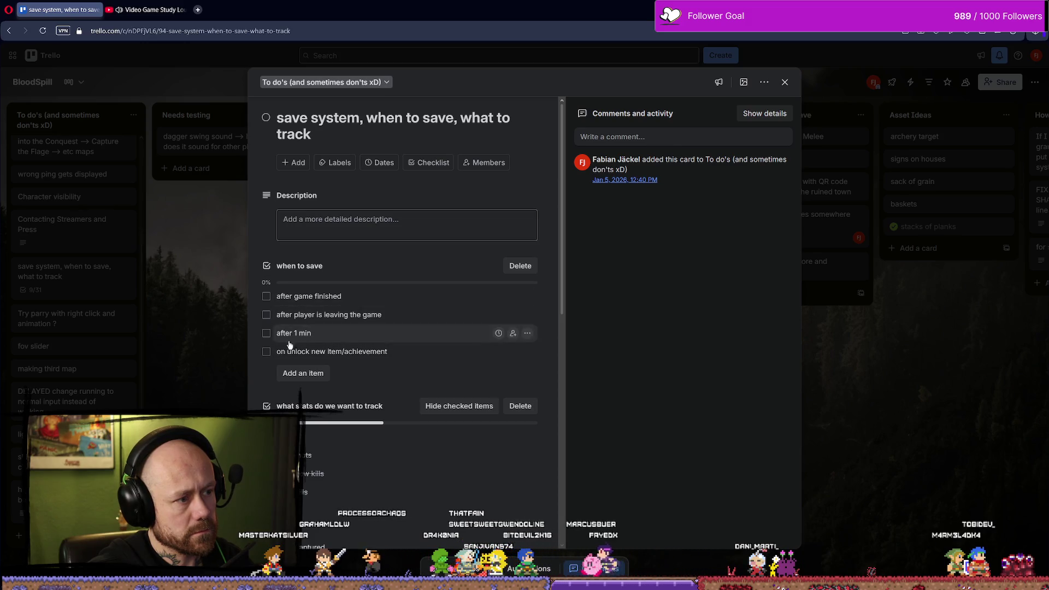
{"action": "scroll", "coordinate": [546, 274], "scroll_direction": "down", "scroll_amount": 9}
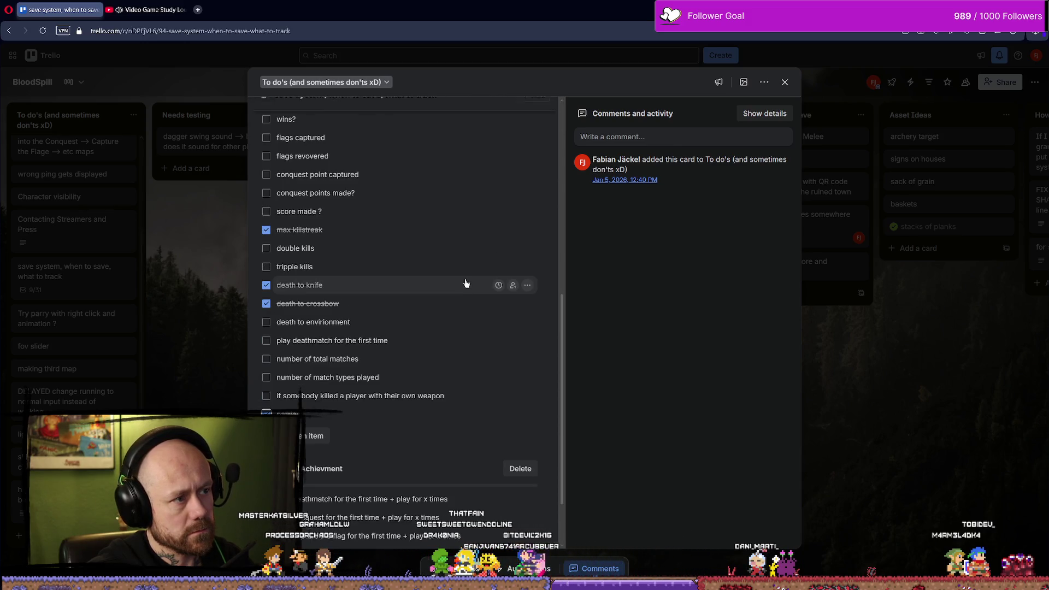
{"action": "scroll", "coordinate": [560, 294], "scroll_direction": "up", "scroll_amount": 5}
{"action": "left_click", "coordinate": [874, 363]}
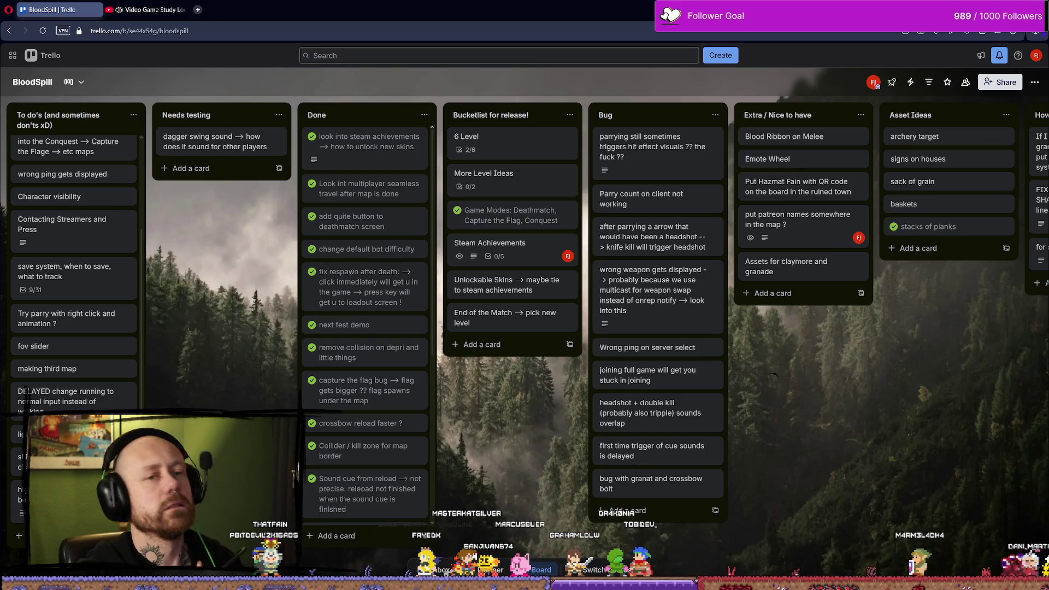
Glance at the Unreal level editor, then return to the browser and open a new tab
{"action": "key", "text": "alt+Tab"}
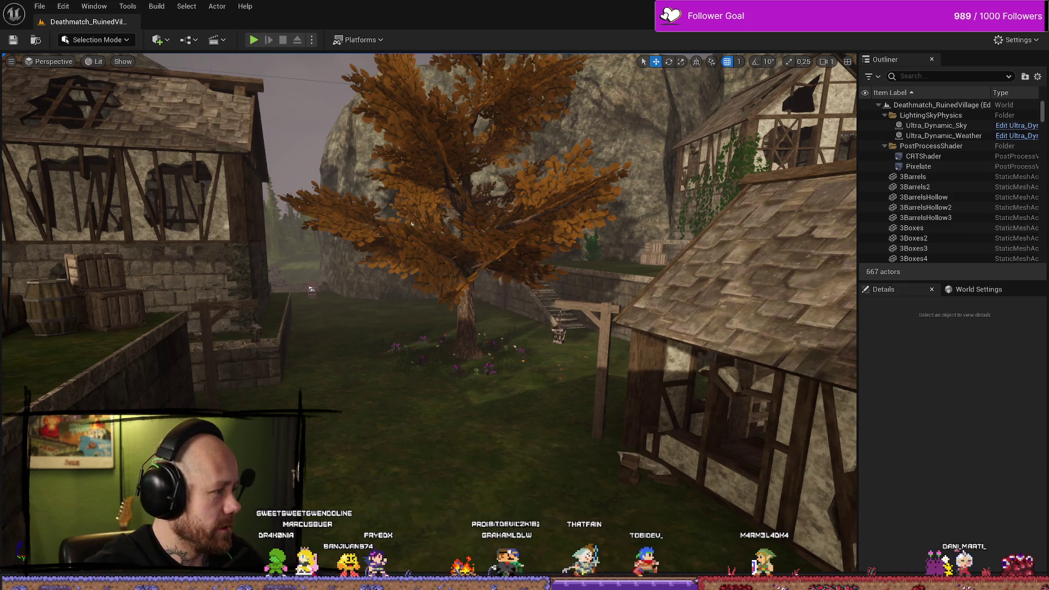
{"action": "key", "text": "alt+Tab"}
{"action": "left_click", "coordinate": [198, 10]}
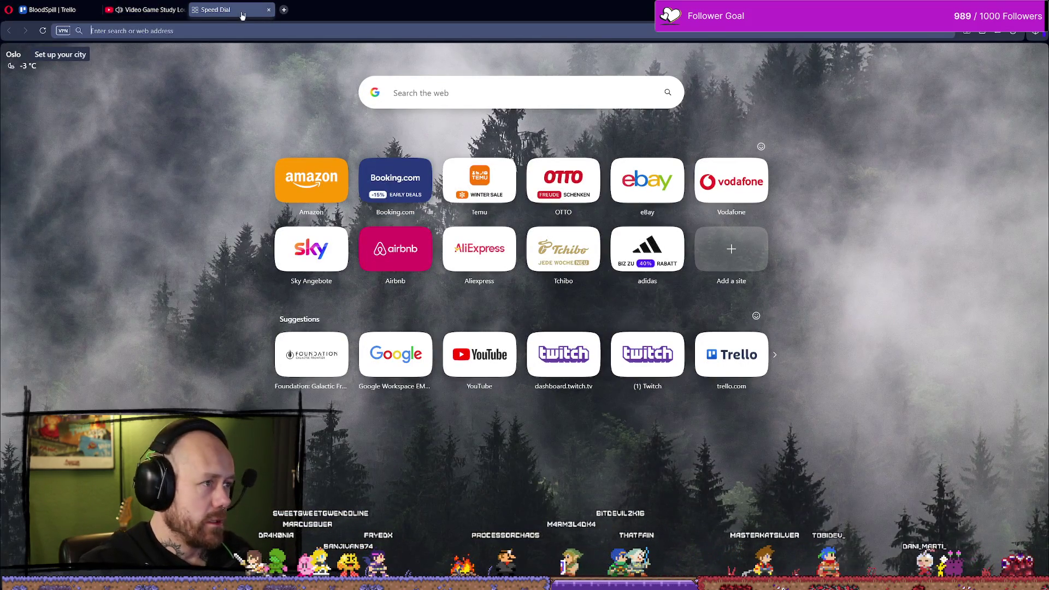
Search Google for 'dagger' and switch to the image results
{"action": "type", "text": "dagger"}
{"action": "key", "text": "Return"}
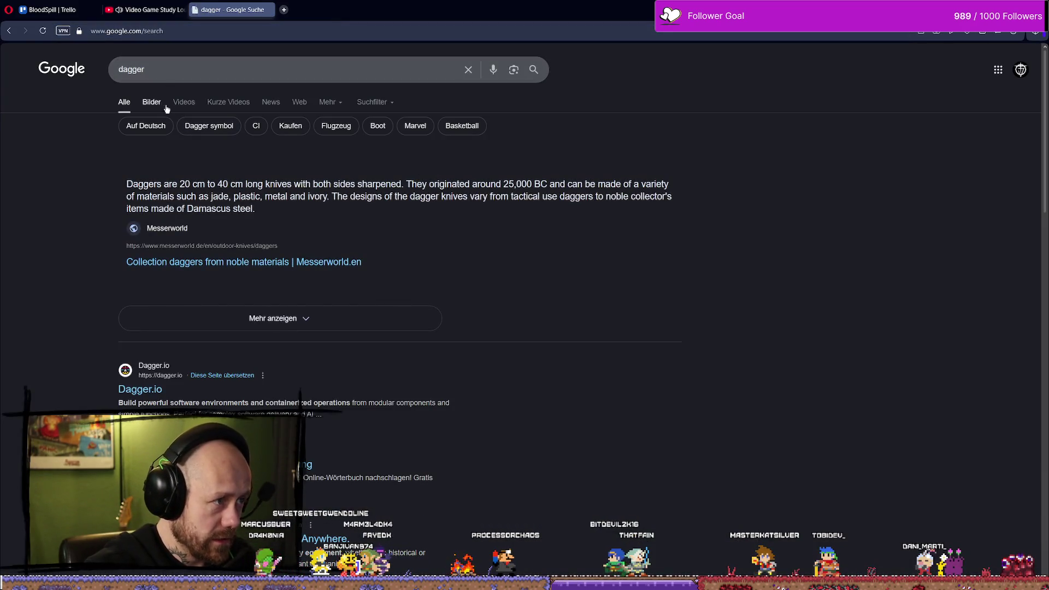
{"action": "left_click", "coordinate": [184, 101]}
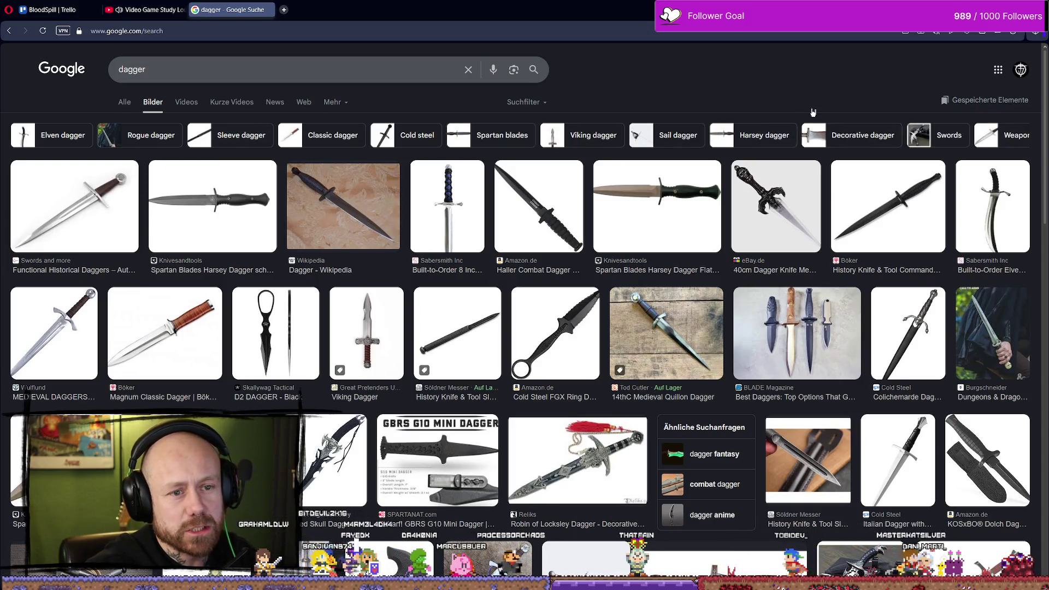
Preview the Built-to-Order Elven Dagger image and browse more results
{"action": "left_click", "coordinate": [993, 206]}
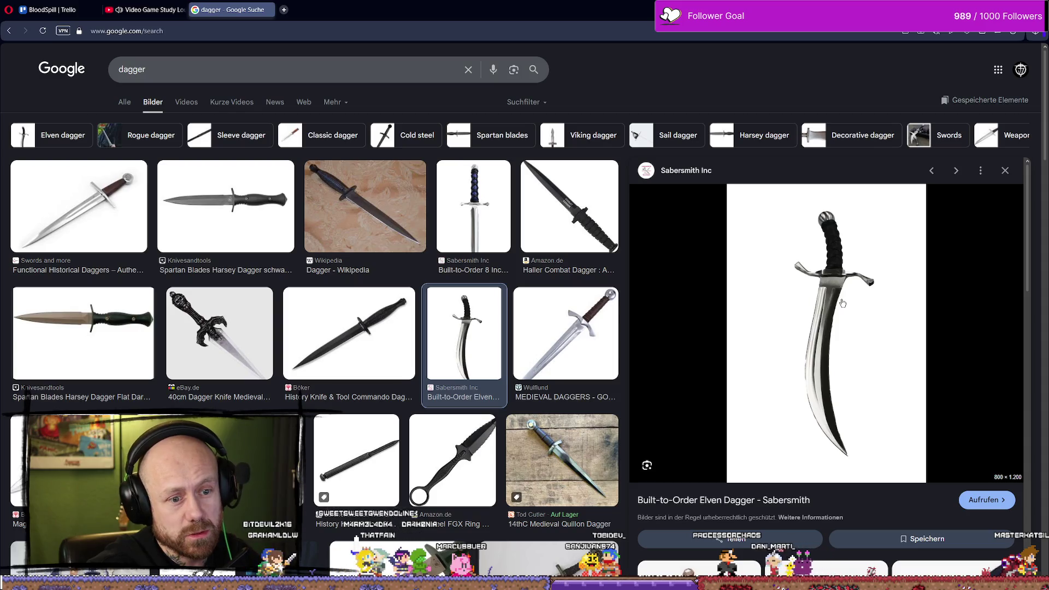
{"action": "scroll", "coordinate": [882, 305], "scroll_direction": "down", "scroll_amount": 3}
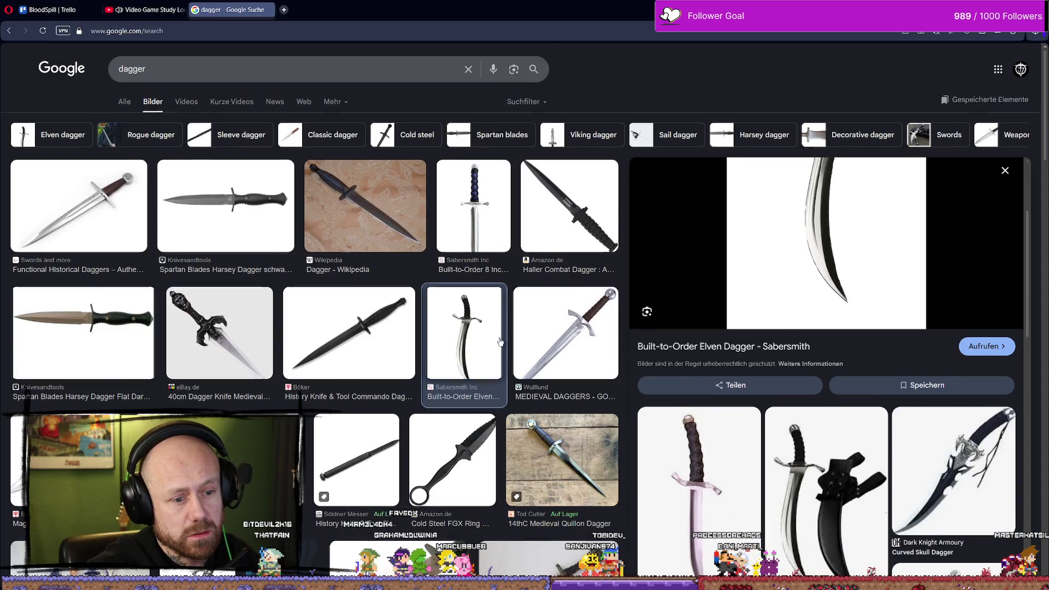
{"action": "scroll", "coordinate": [500, 345], "scroll_direction": "down", "scroll_amount": 7}
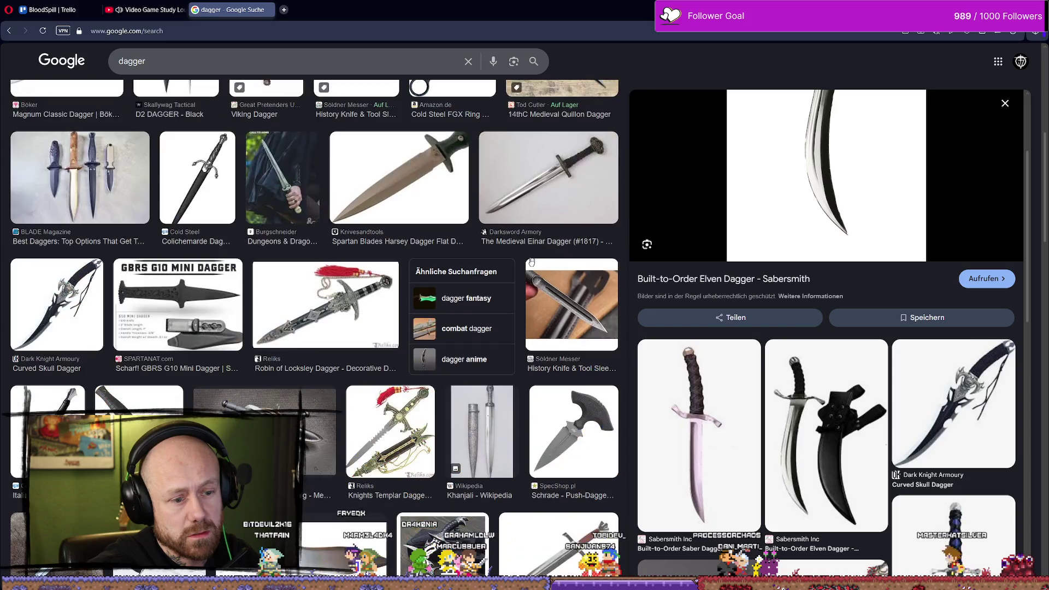
{"action": "scroll", "coordinate": [543, 262], "scroll_direction": "up", "scroll_amount": 4}
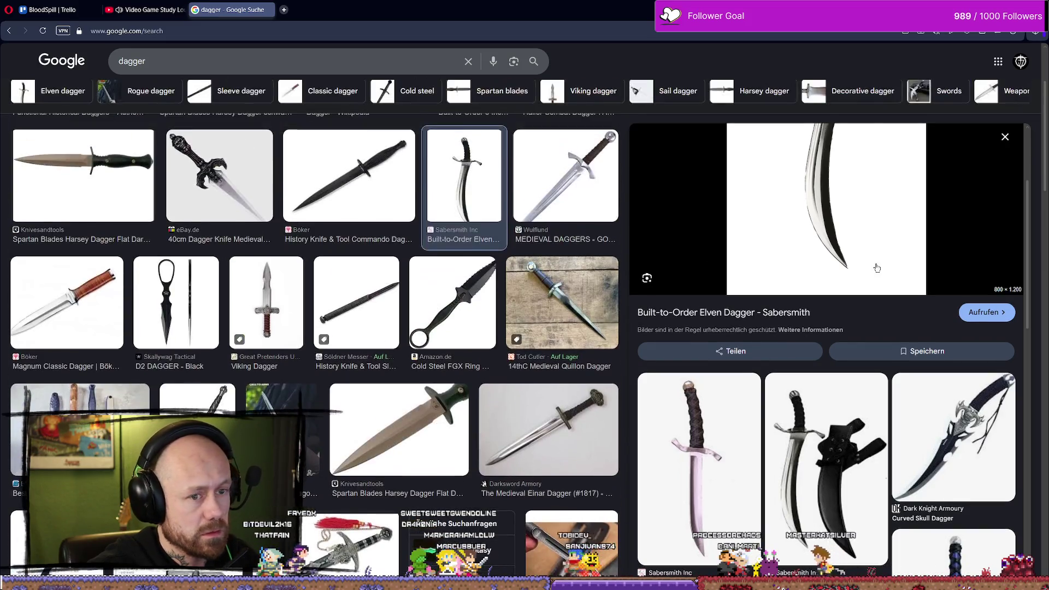
{"action": "scroll", "coordinate": [896, 271], "scroll_direction": "up", "scroll_amount": 3}
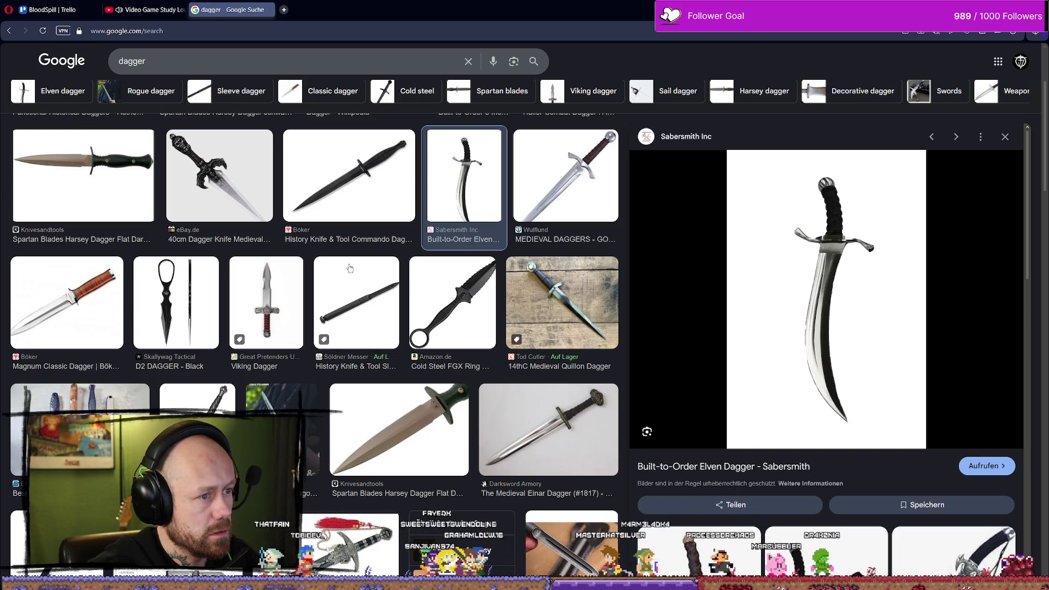
{"action": "scroll", "coordinate": [588, 309], "scroll_direction": "up", "scroll_amount": 3}
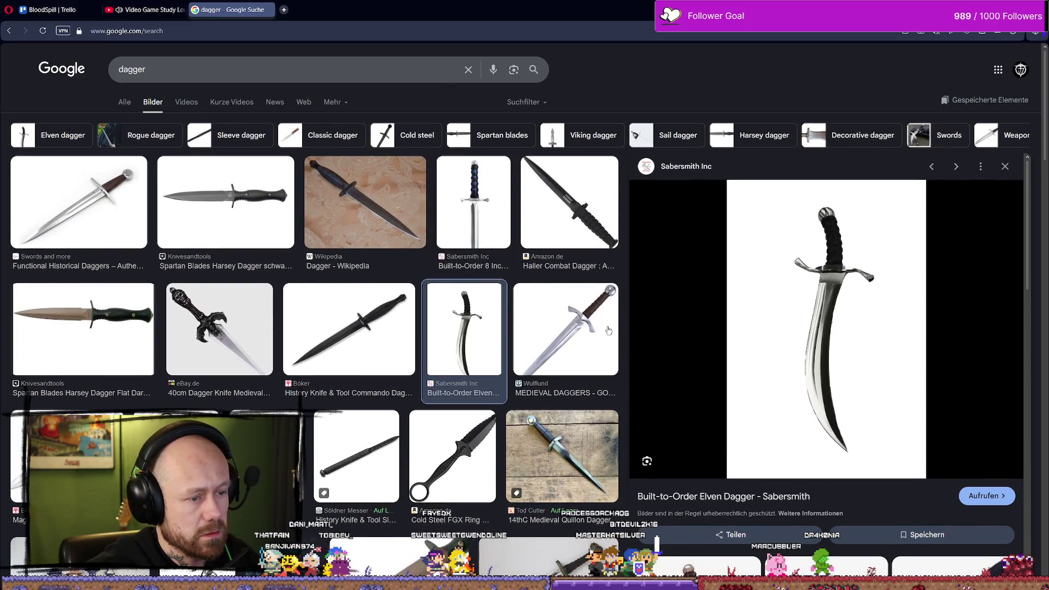
{"action": "scroll", "coordinate": [423, 251], "scroll_direction": "down", "scroll_amount": 8}
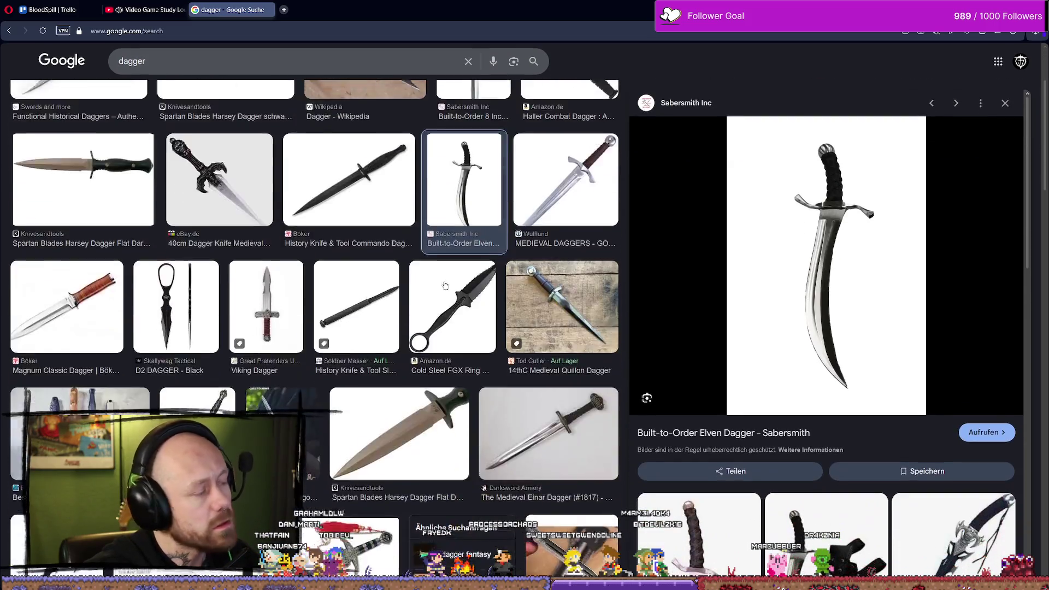
{"action": "scroll", "coordinate": [448, 284], "scroll_direction": "down", "scroll_amount": 5}
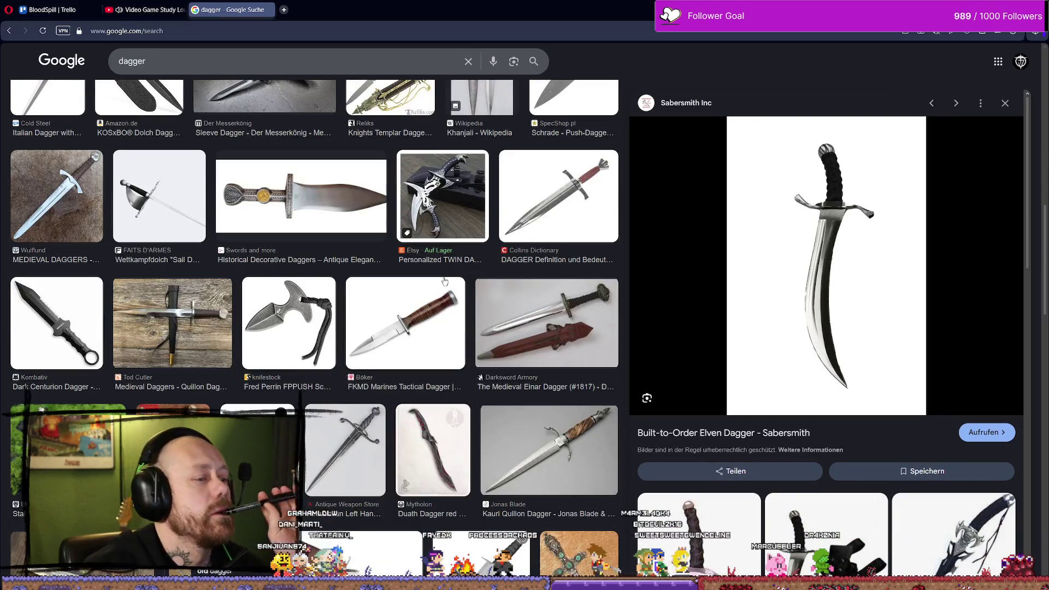
{"action": "scroll", "coordinate": [445, 281], "scroll_direction": "down", "scroll_amount": 7}
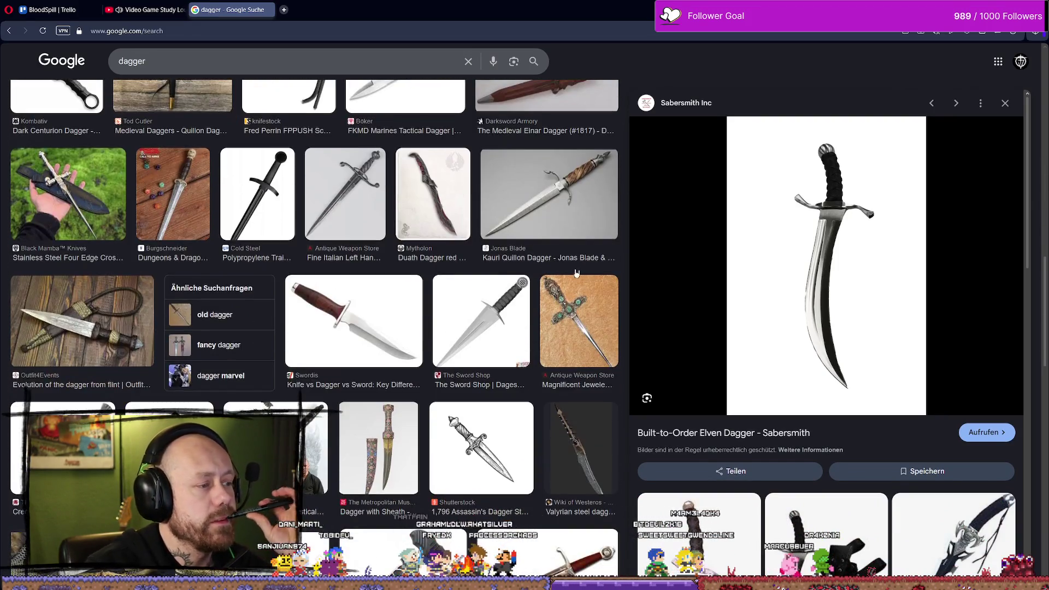
{"action": "scroll", "coordinate": [547, 262], "scroll_direction": "down", "scroll_amount": 2}
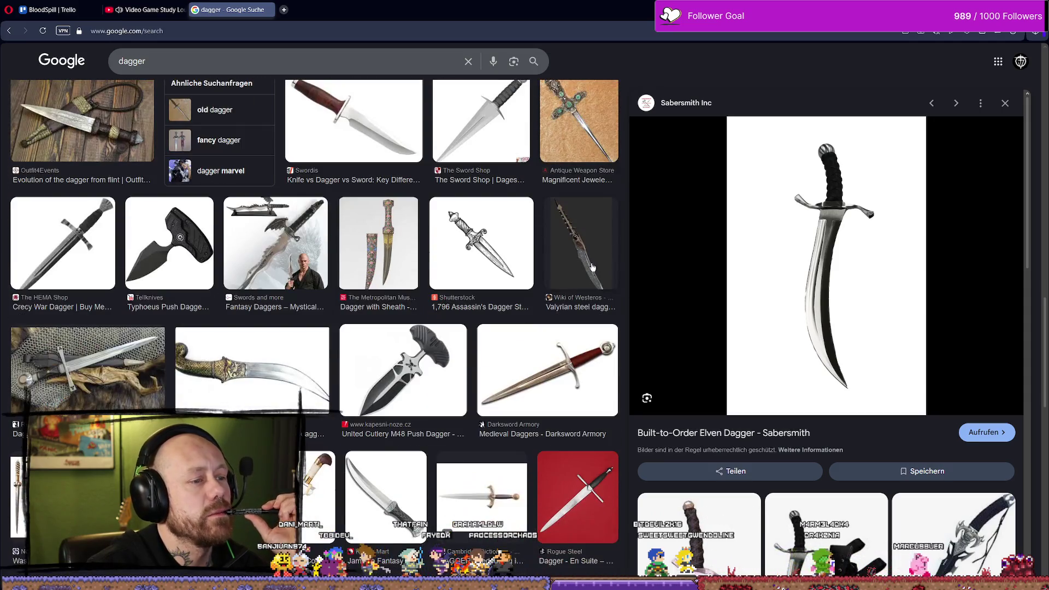
Preview the Shutterstock assassin's dagger drawing and keep browsing
{"action": "left_click", "coordinate": [525, 257]}
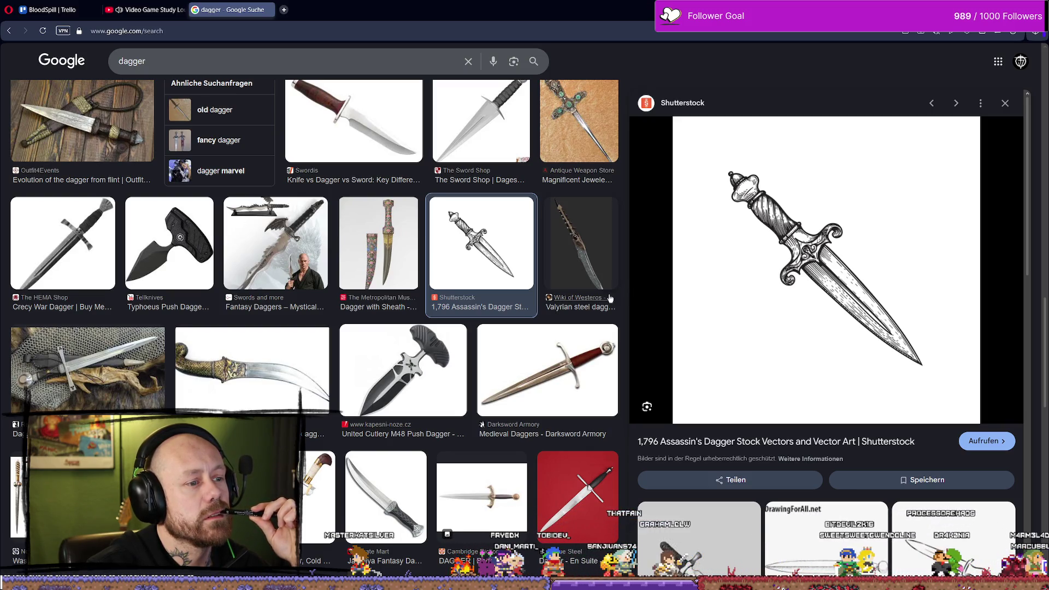
{"action": "scroll", "coordinate": [557, 370], "scroll_direction": "down", "scroll_amount": 4}
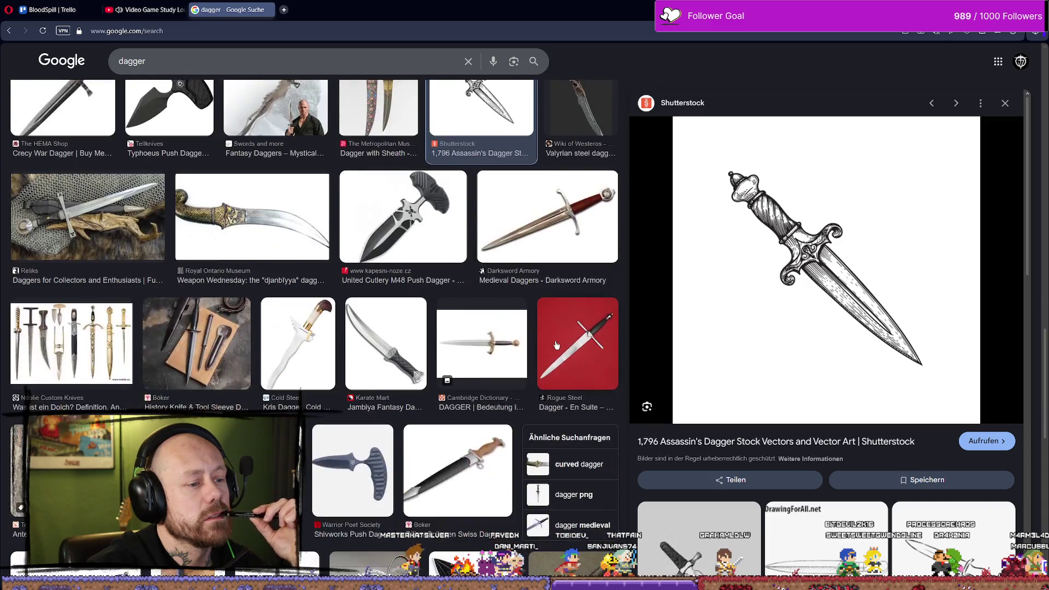
{"action": "scroll", "coordinate": [556, 344], "scroll_direction": "down", "scroll_amount": 4}
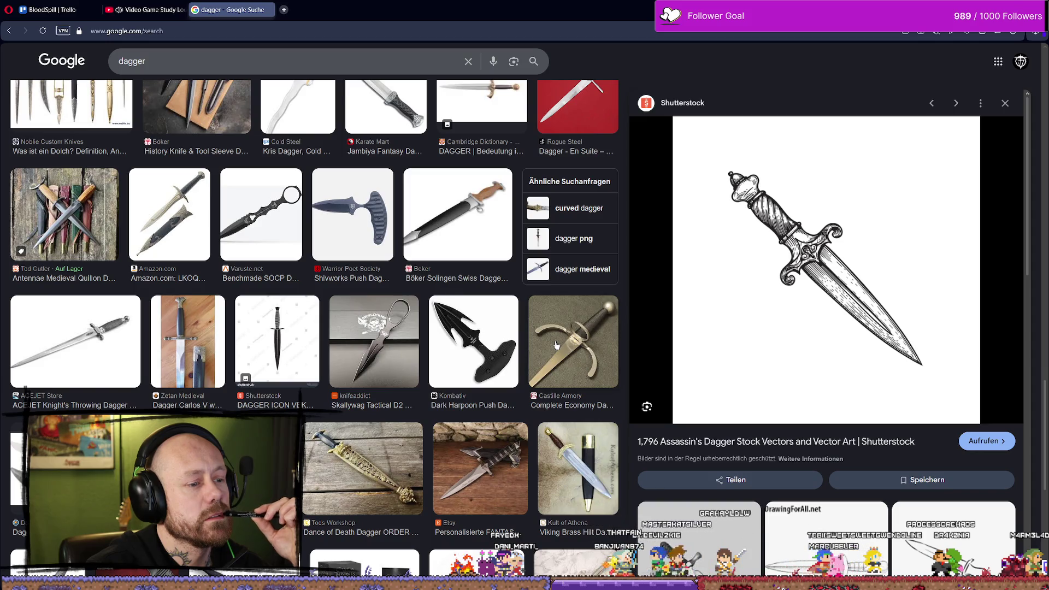
{"action": "scroll", "coordinate": [556, 344], "scroll_direction": "down", "scroll_amount": 3}
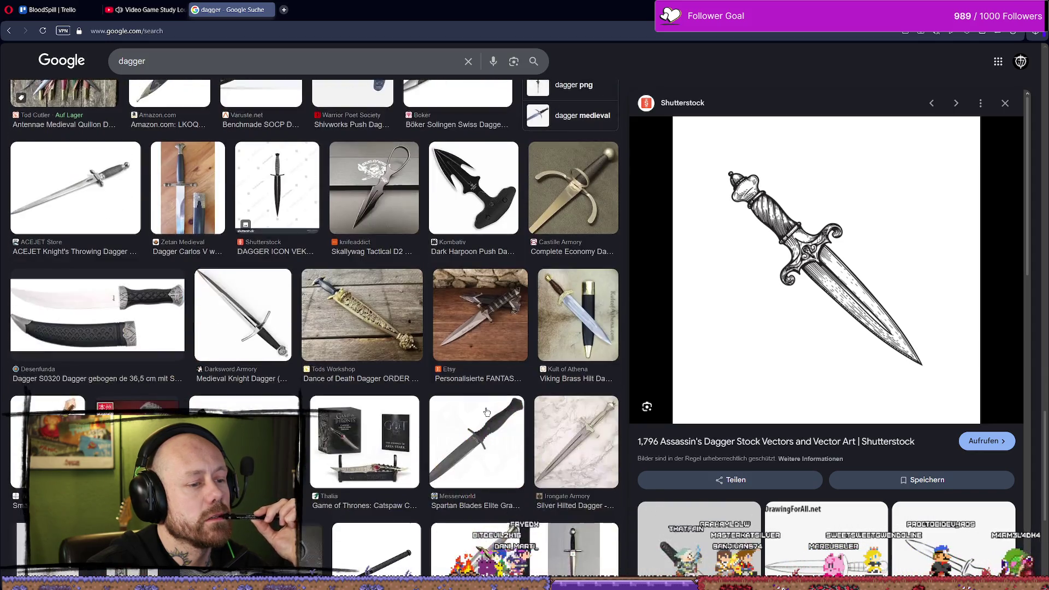
{"action": "scroll", "coordinate": [465, 409], "scroll_direction": "down", "scroll_amount": 3}
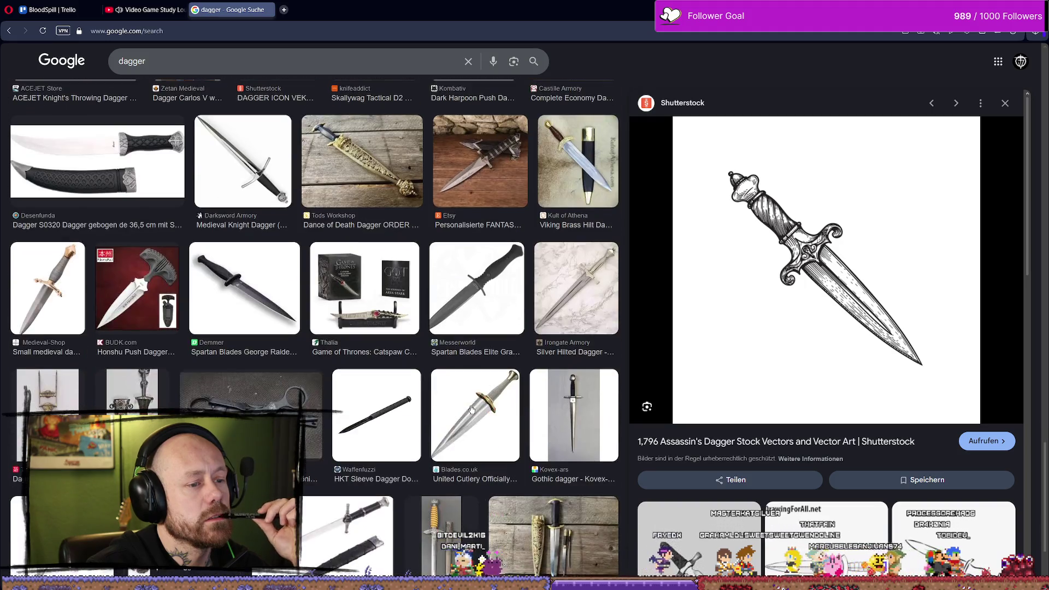
{"action": "scroll", "coordinate": [476, 407], "scroll_direction": "down", "scroll_amount": 6}
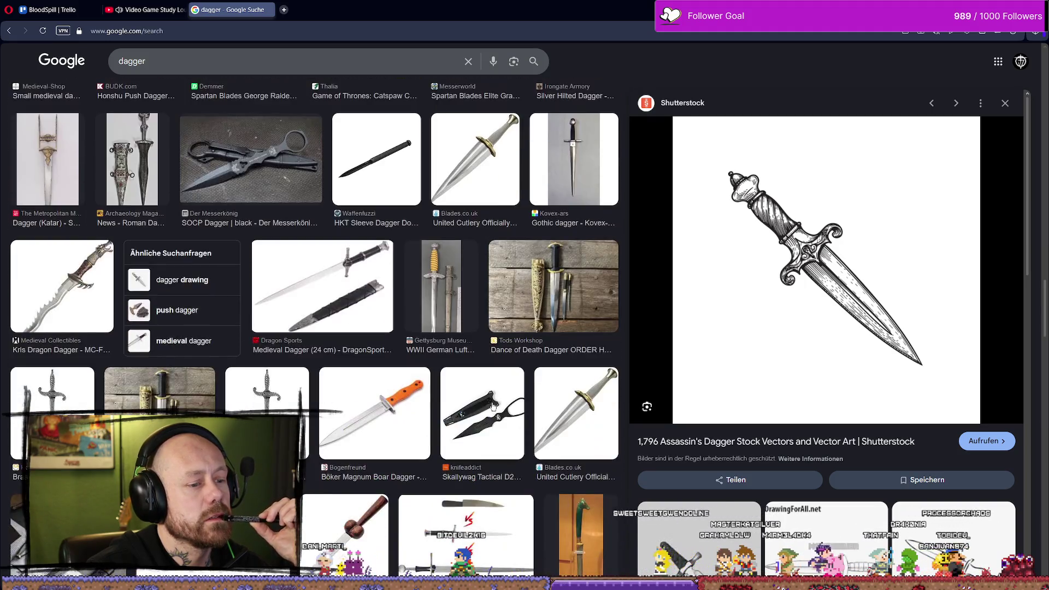
Preview the Dance of Death Dagger and Wood Hilt Bollock Dagger images
{"action": "left_click", "coordinate": [545, 250]}
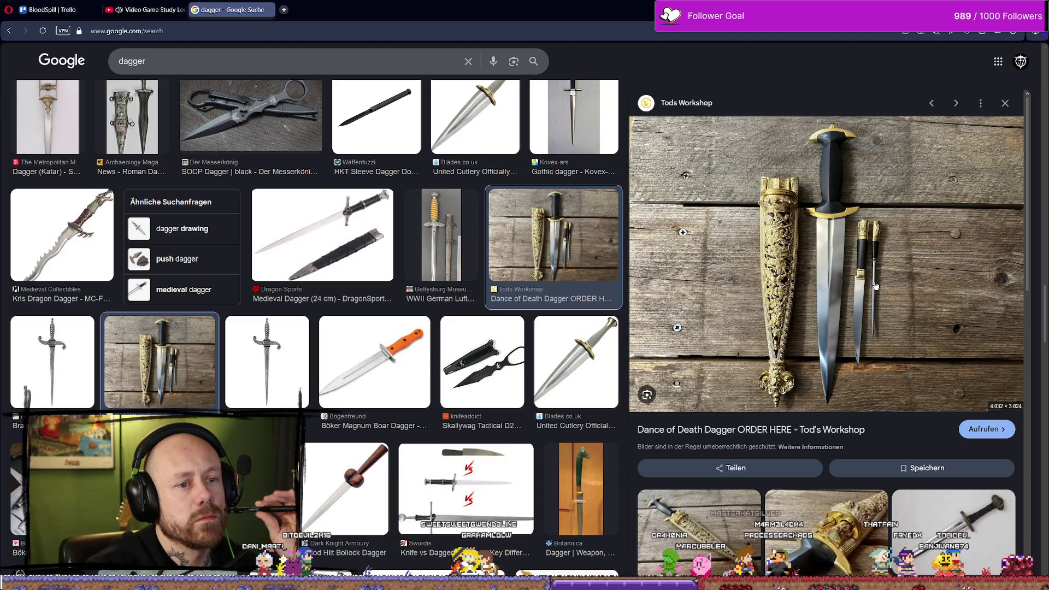
{"action": "scroll", "coordinate": [874, 279], "scroll_direction": "down", "scroll_amount": 2}
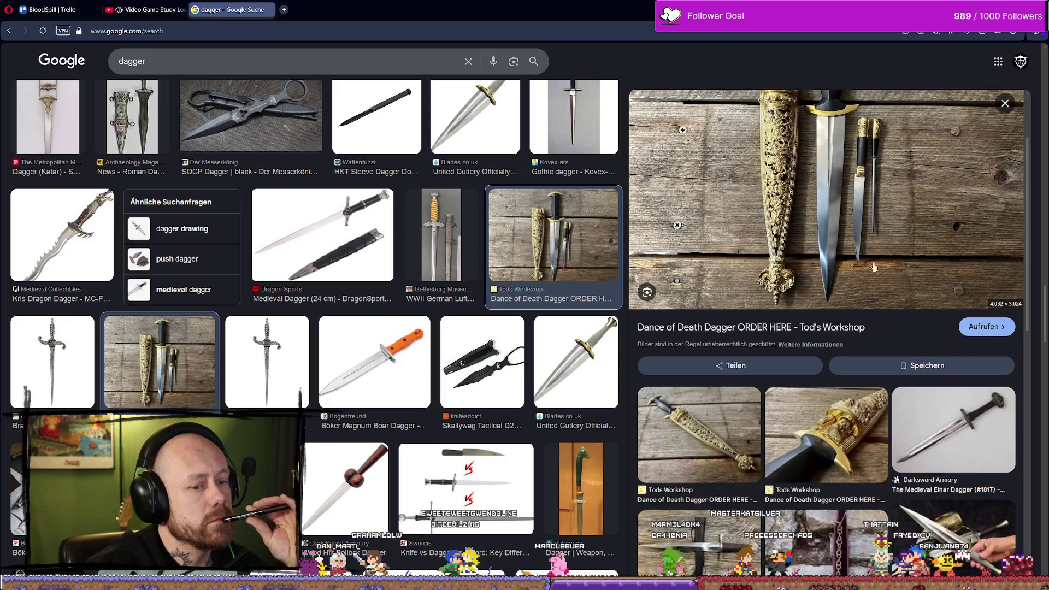
{"action": "scroll", "coordinate": [877, 236], "scroll_direction": "up", "scroll_amount": 2}
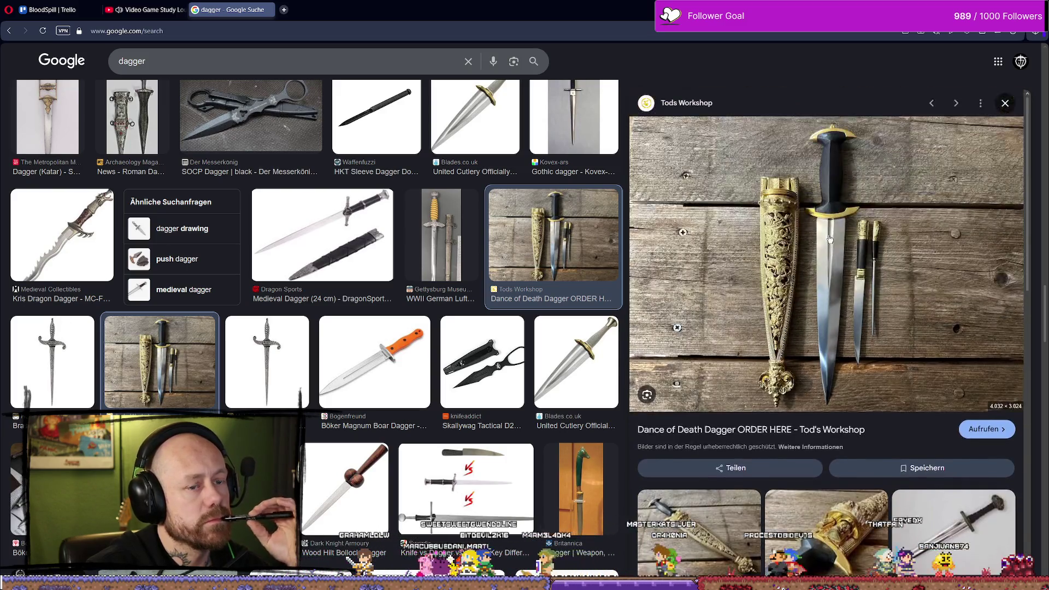
{"action": "scroll", "coordinate": [829, 239], "scroll_direction": "down", "scroll_amount": 5}
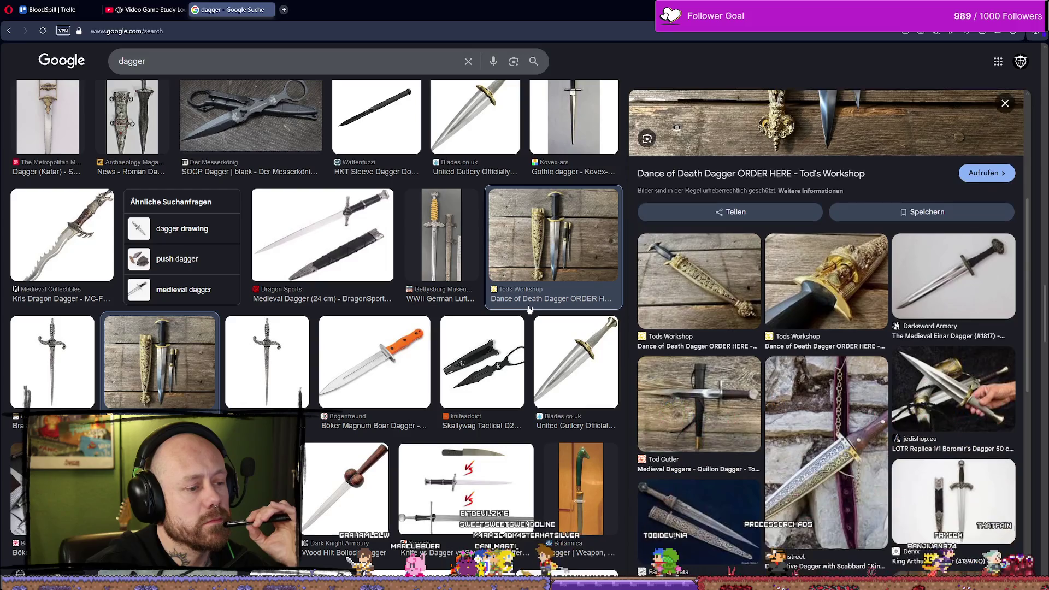
{"action": "scroll", "coordinate": [339, 402], "scroll_direction": "down", "scroll_amount": 2}
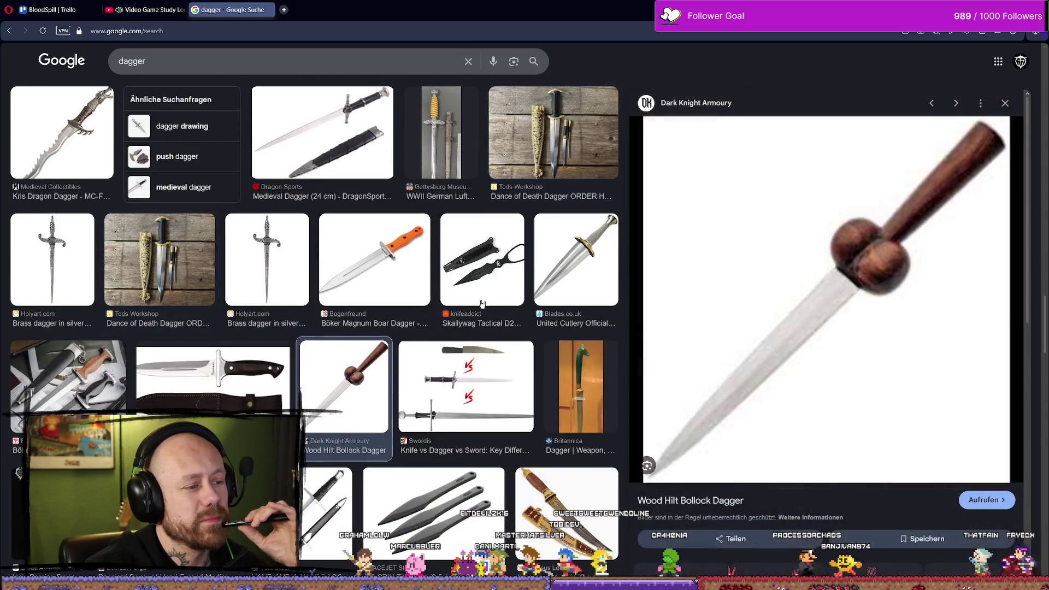
{"action": "left_click", "coordinate": [339, 402]}
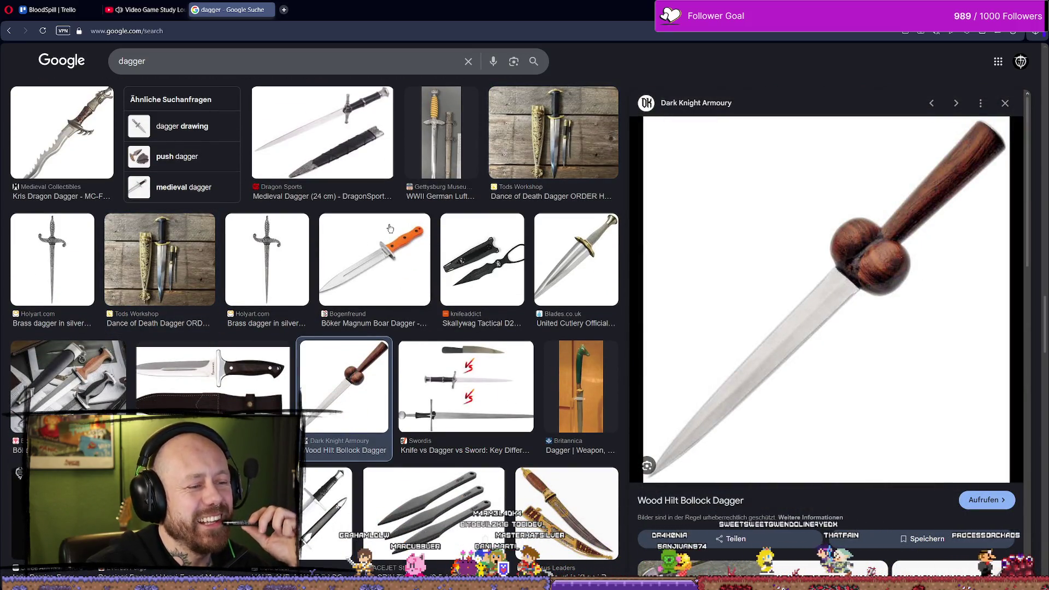
{"action": "scroll", "coordinate": [391, 229], "scroll_direction": "down", "scroll_amount": 3}
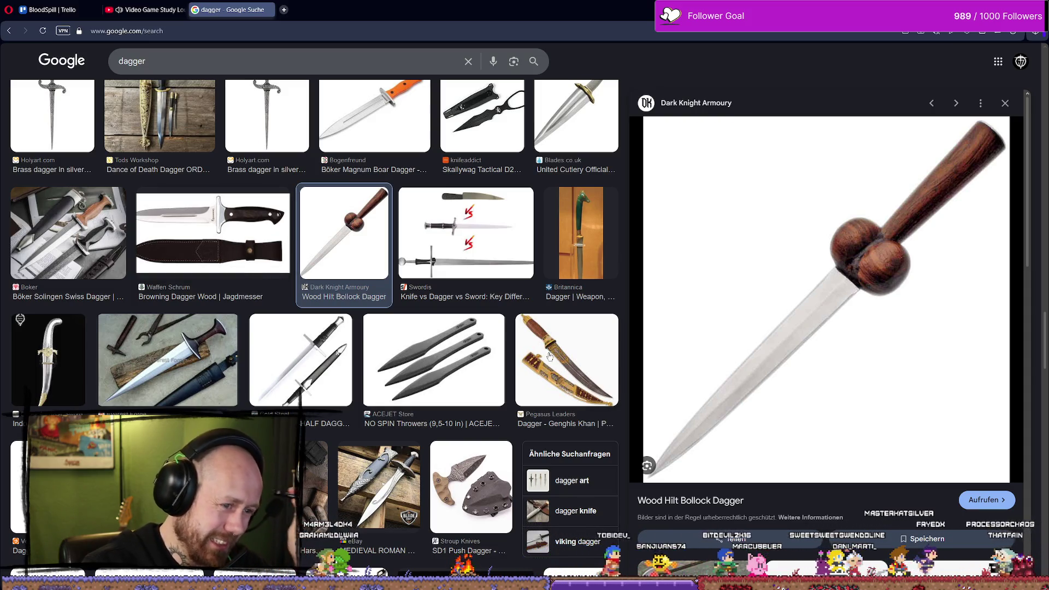
{"action": "scroll", "coordinate": [397, 279], "scroll_direction": "down", "scroll_amount": 2}
{"action": "scroll", "coordinate": [397, 279], "scroll_direction": "down", "scroll_amount": 4}
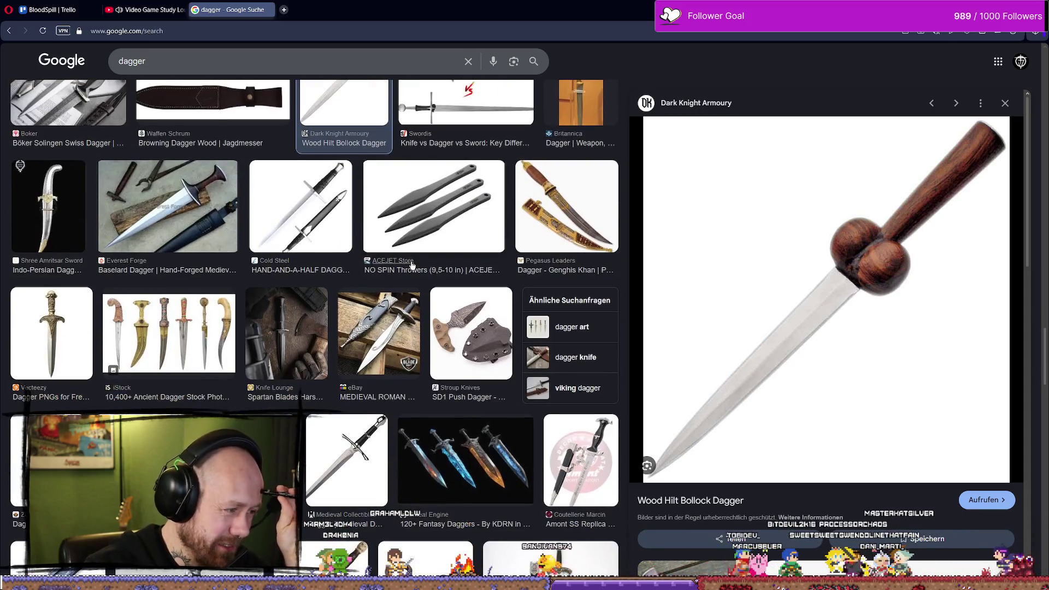
{"action": "scroll", "coordinate": [417, 278], "scroll_direction": "down", "scroll_amount": 3}
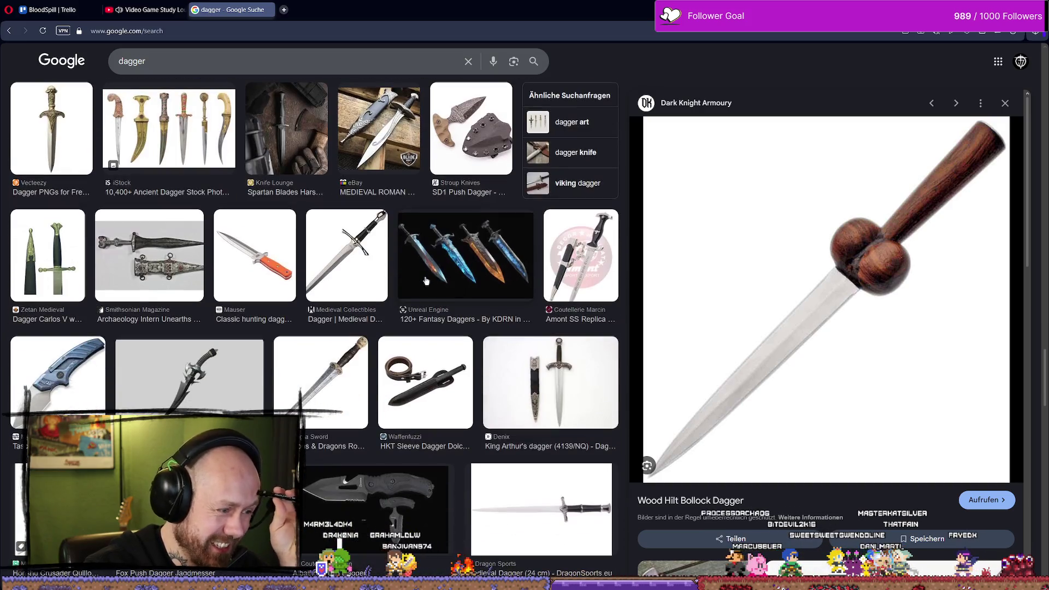
{"action": "scroll", "coordinate": [589, 289], "scroll_direction": "down", "scroll_amount": 2}
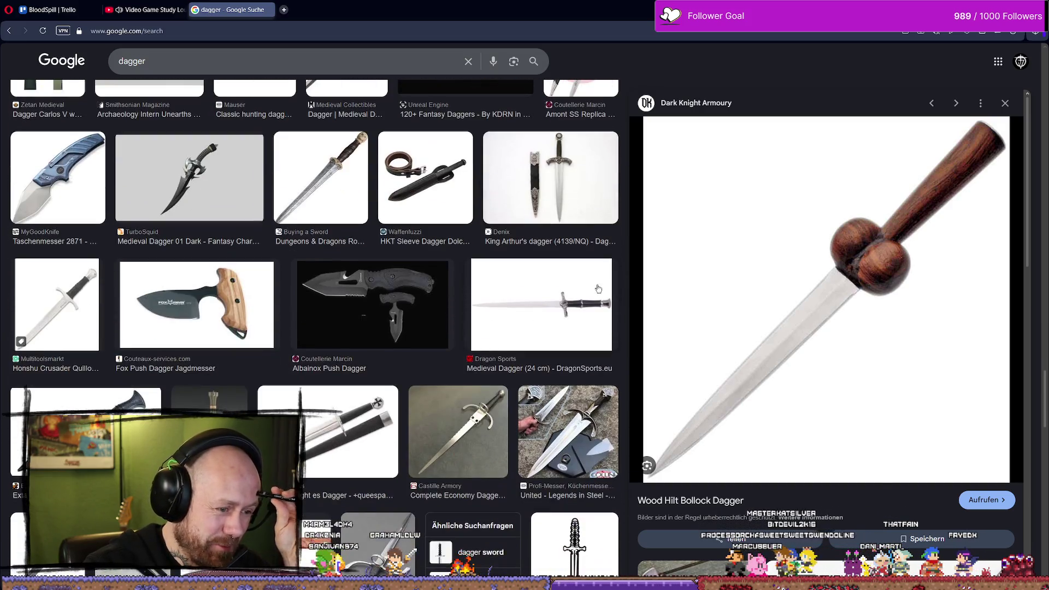
{"action": "scroll", "coordinate": [589, 286], "scroll_direction": "down", "scroll_amount": 3}
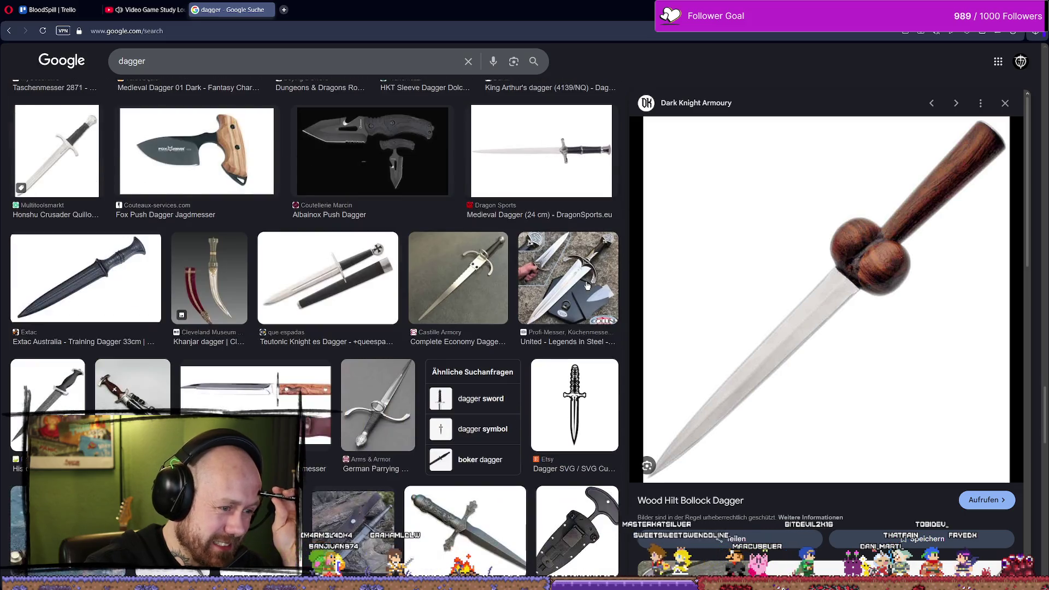
{"action": "scroll", "coordinate": [587, 286], "scroll_direction": "down", "scroll_amount": 1}
{"action": "scroll", "coordinate": [588, 286], "scroll_direction": "down", "scroll_amount": 6}
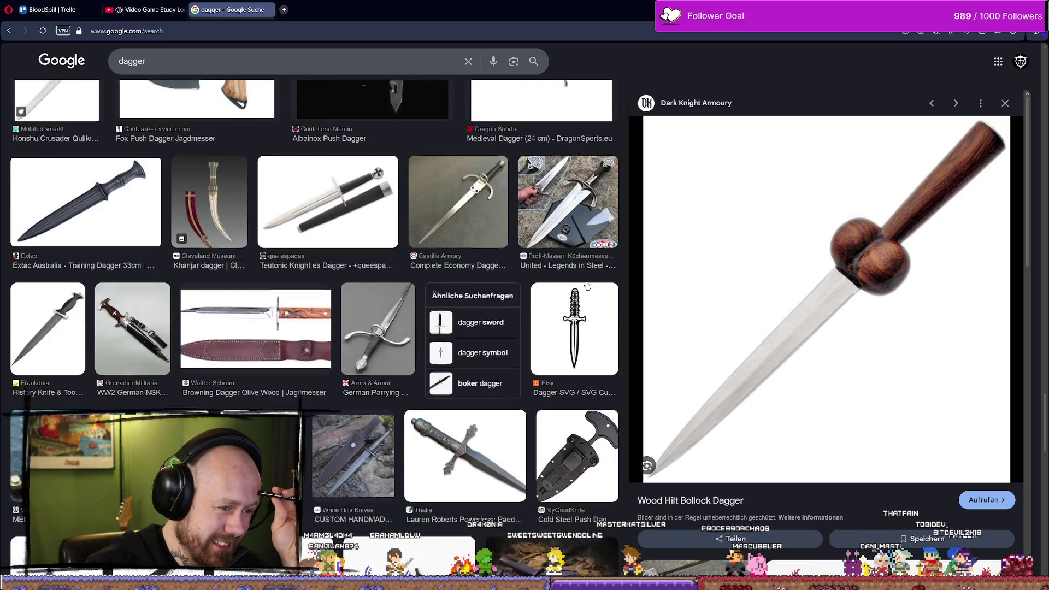
{"action": "scroll", "coordinate": [588, 285], "scroll_direction": "down", "scroll_amount": 3}
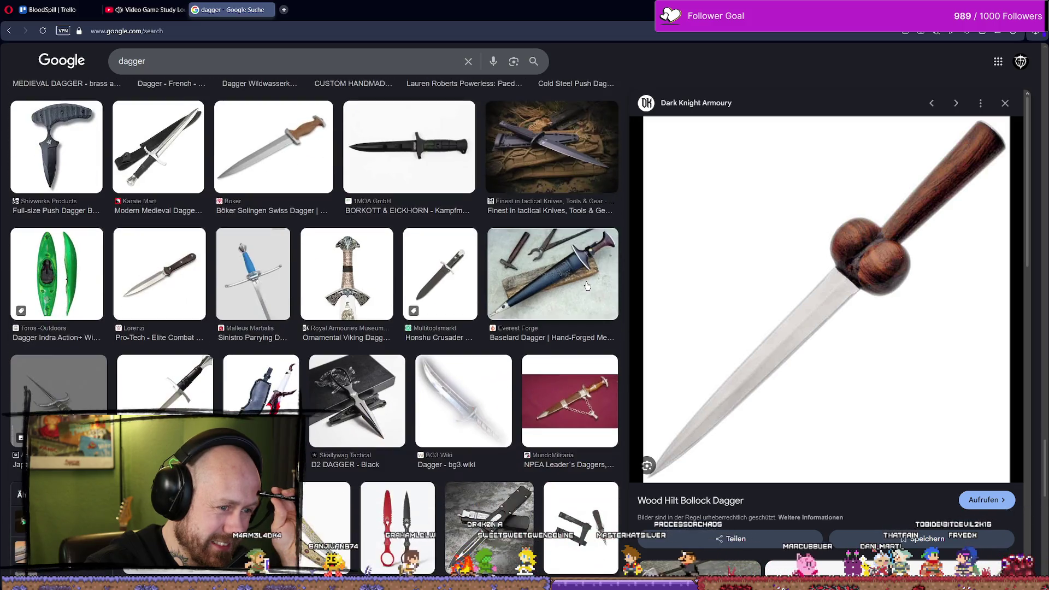
{"action": "scroll", "coordinate": [587, 285], "scroll_direction": "down", "scroll_amount": 2}
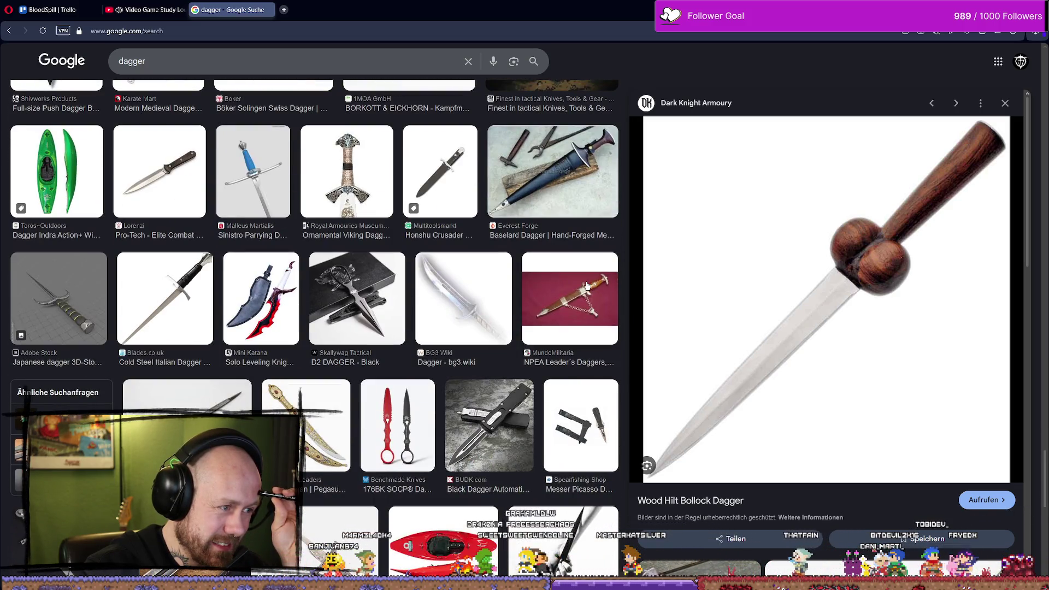
{"action": "scroll", "coordinate": [584, 286], "scroll_direction": "down", "scroll_amount": 1}
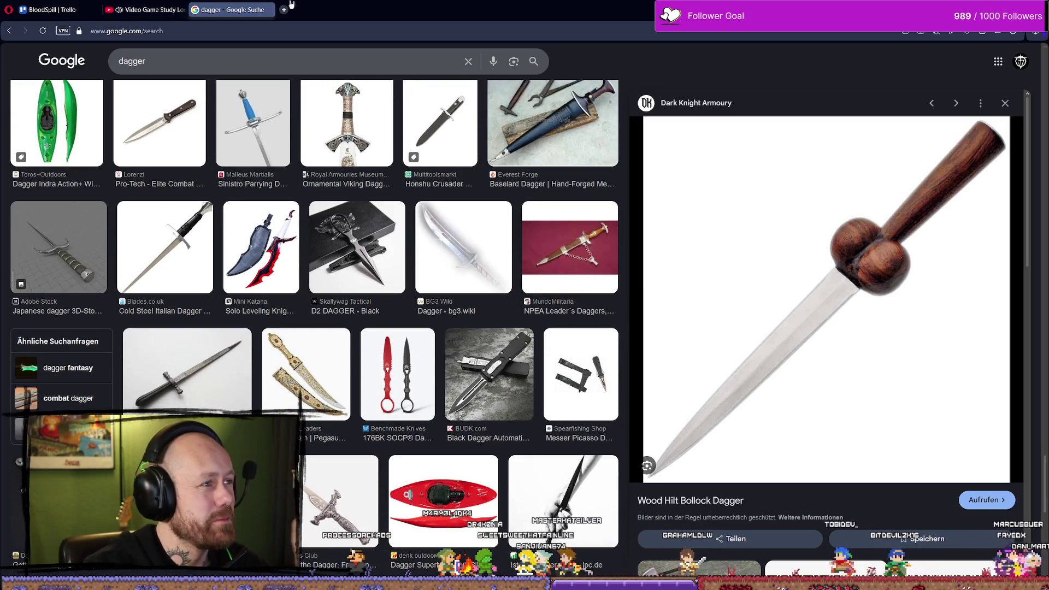
{"action": "key", "text": "alt+Tab"}
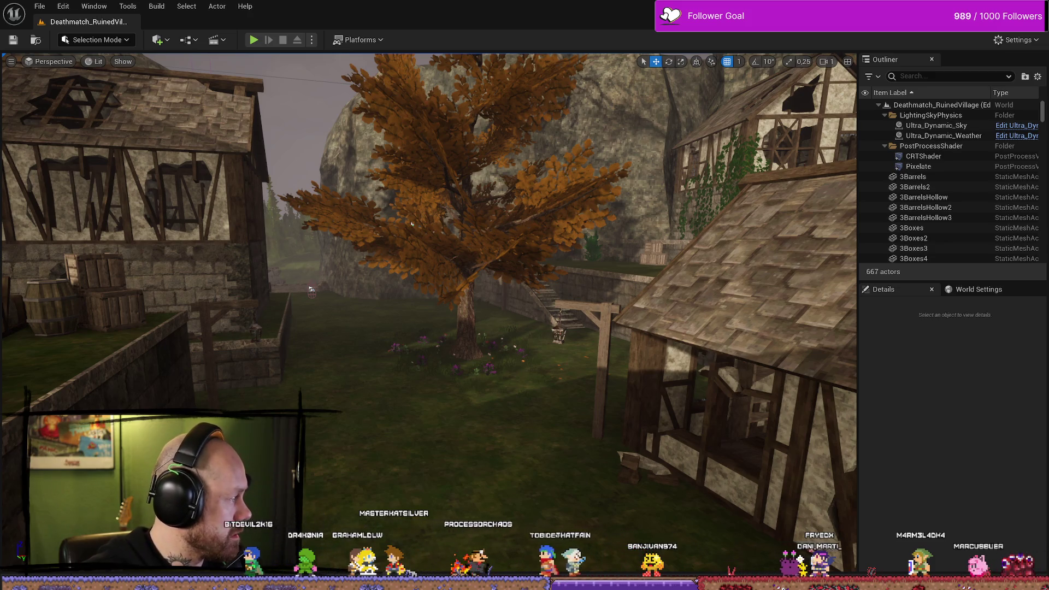
Open the Calamity Oath of Despair Miro board with the browser maximized
{"action": "key", "text": "alt+Tab"}
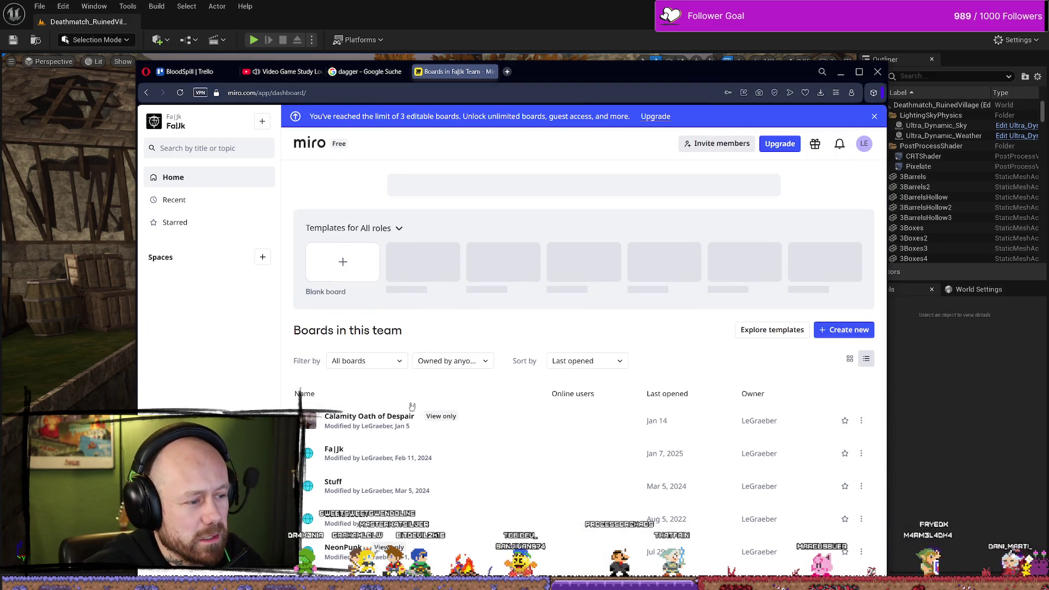
{"action": "left_click", "coordinate": [413, 416]}
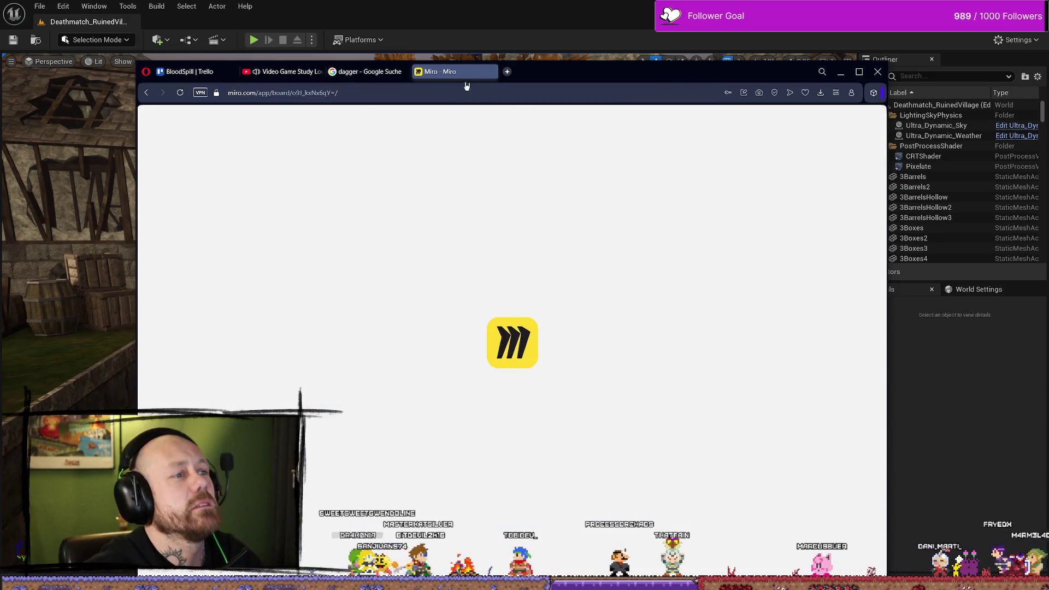
{"action": "left_click_drag", "start_coordinate": [590, 76], "coordinate": [635, 59]}
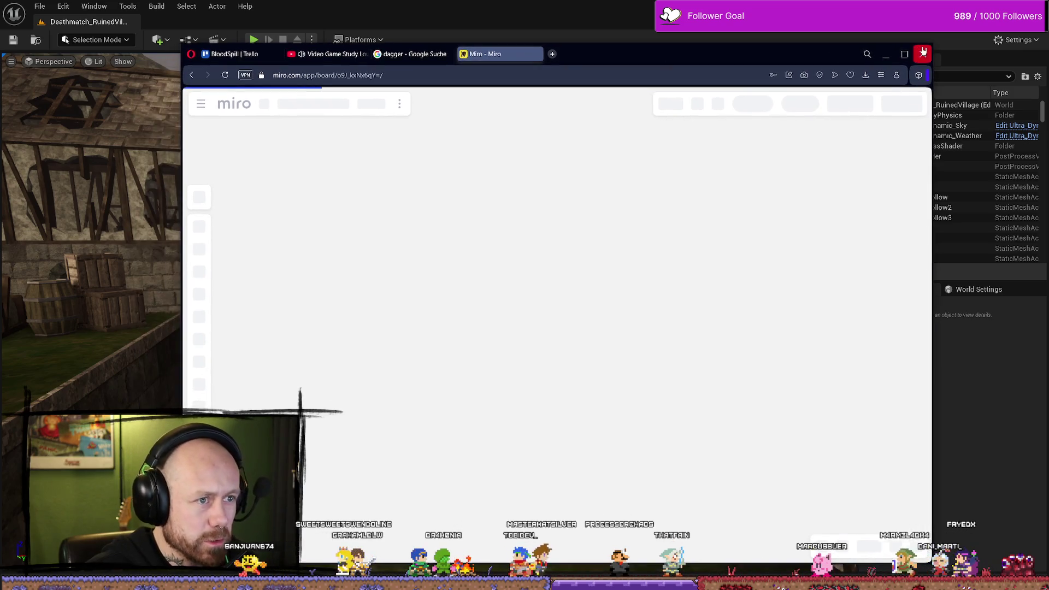
{"action": "left_click", "coordinate": [904, 54]}
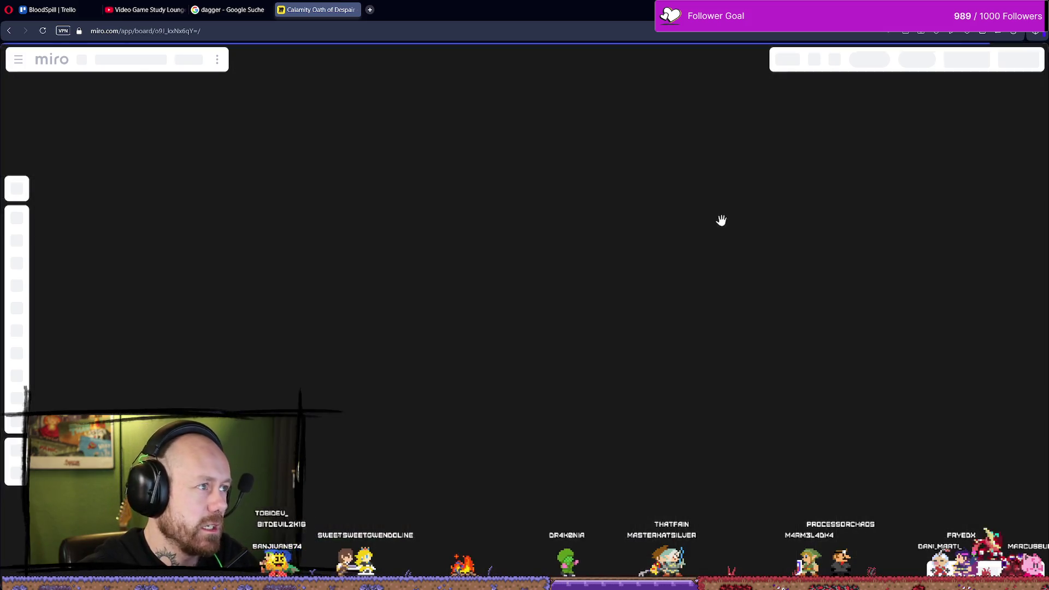
Pan and zoom across the board toward the maps and title images
{"action": "mouse_move", "coordinate": [316, 122]}
{"action": "left_mouse_down"}
{"action": "mouse_move", "coordinate": [459, 166]}
{"action": "mouse_move", "coordinate": [473, 147]}
{"action": "left_mouse_up"}
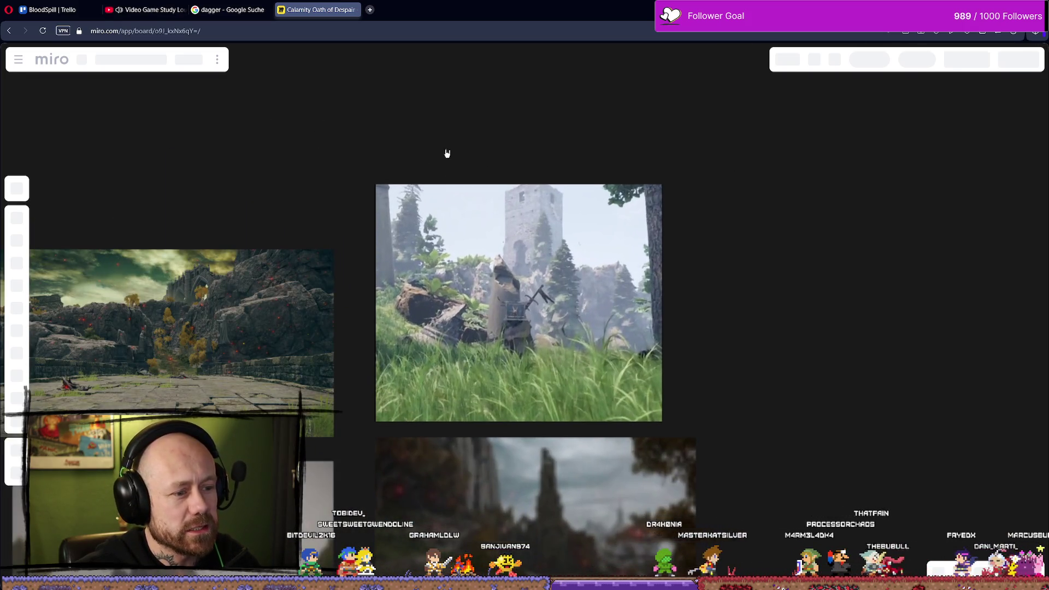
{"action": "scroll", "coordinate": [448, 145], "scroll_direction": "down", "scroll_amount": 5}
{"action": "mouse_move", "coordinate": [611, 193]}
{"action": "left_mouse_down"}
{"action": "mouse_move", "coordinate": [492, 290]}
{"action": "mouse_move", "coordinate": [597, 272]}
{"action": "left_mouse_up"}
{"action": "scroll", "coordinate": [635, 223], "scroll_direction": "down", "scroll_amount": 10}
{"action": "left_click_drag", "start_coordinate": [661, 256], "coordinate": [569, 355]}
{"action": "scroll", "coordinate": [578, 301], "scroll_direction": "down", "scroll_amount": 5}
{"action": "left_click_drag", "start_coordinate": [389, 273], "coordinate": [561, 343]}
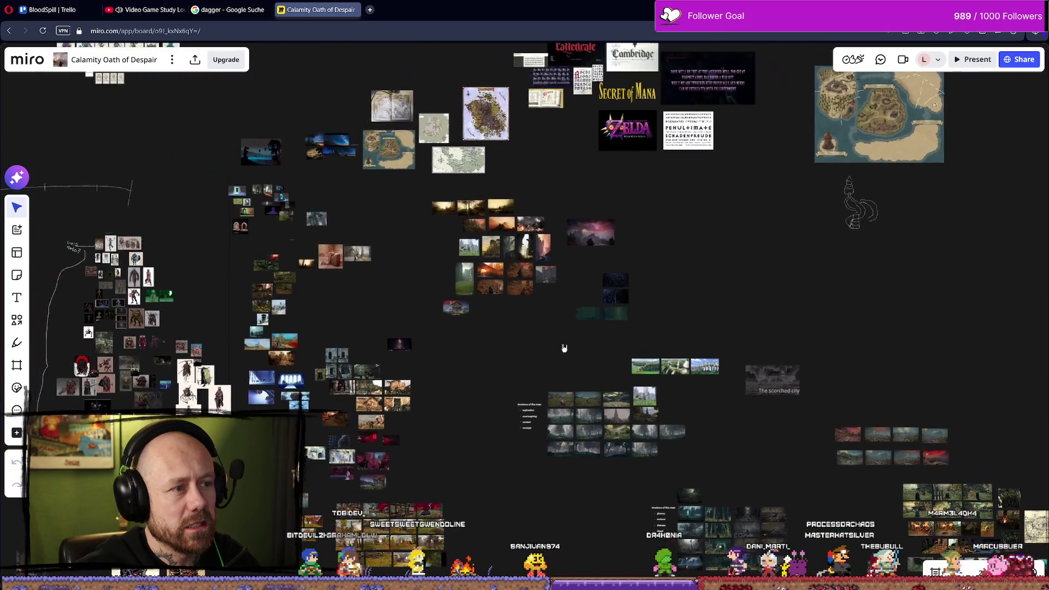
{"action": "scroll", "coordinate": [564, 312], "scroll_direction": "down", "scroll_amount": 3}
Zoom around the board and pan down to reveal the images below
{"action": "scroll", "coordinate": [565, 201], "scroll_direction": "up", "scroll_amount": 5}
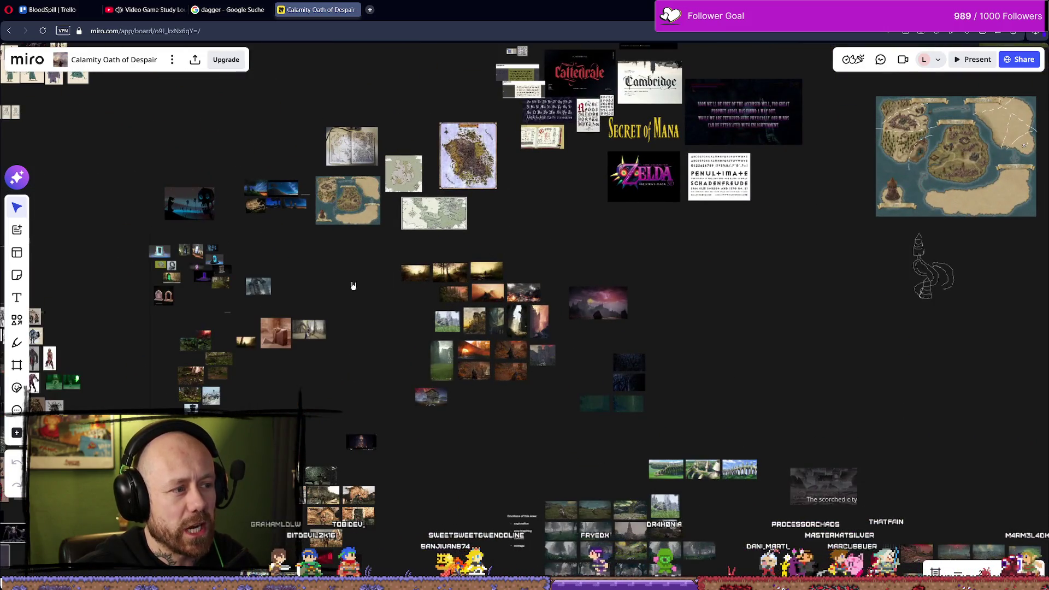
{"action": "scroll", "coordinate": [355, 284], "scroll_direction": "left", "scroll_amount": 10}
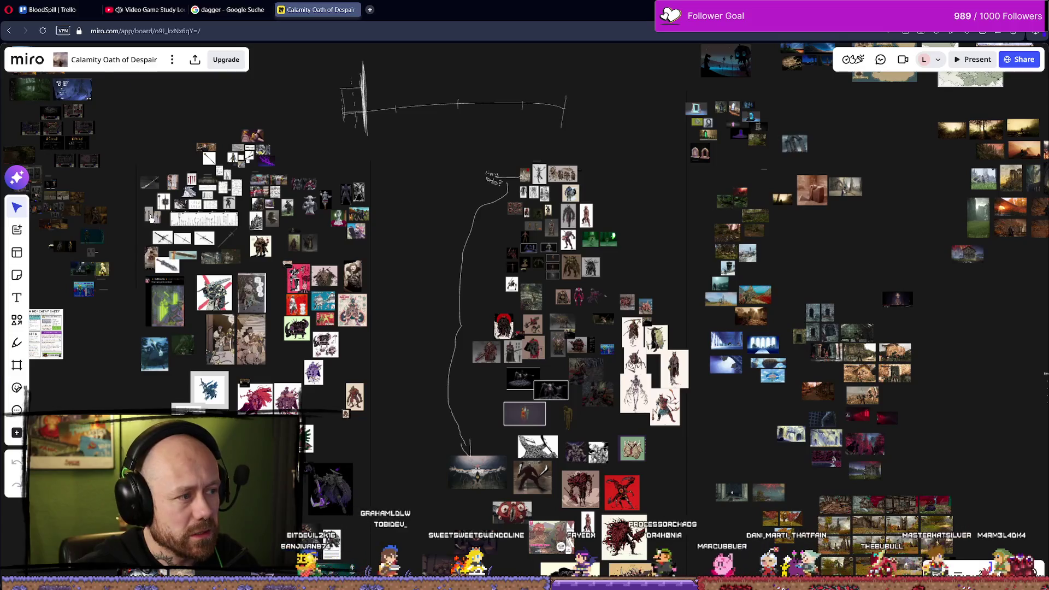
{"action": "scroll", "coordinate": [152, 217], "scroll_direction": "up", "scroll_amount": 5}
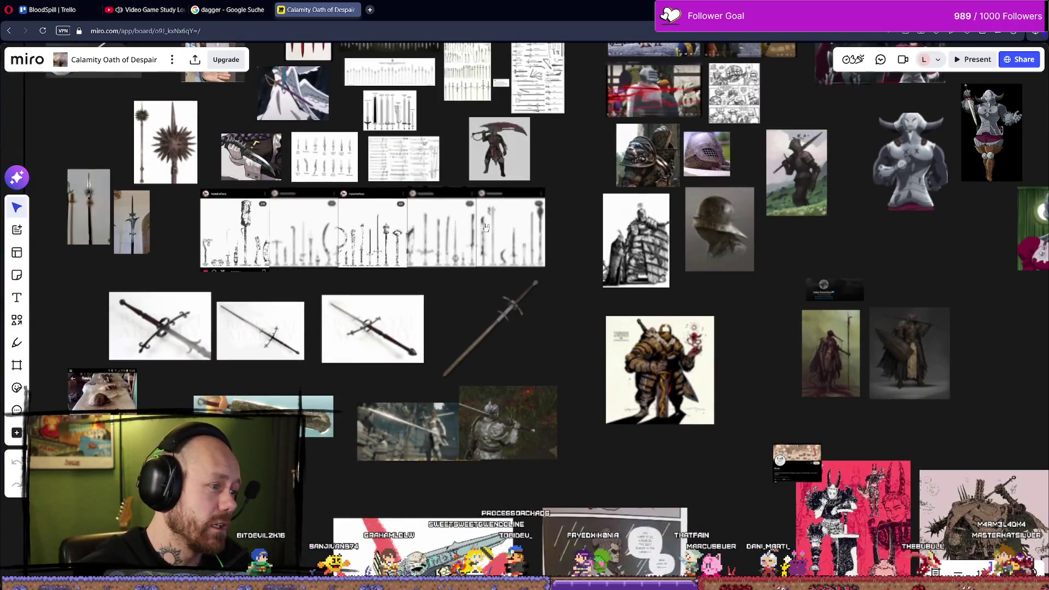
{"action": "scroll", "coordinate": [564, 348], "scroll_direction": "down", "scroll_amount": 3}
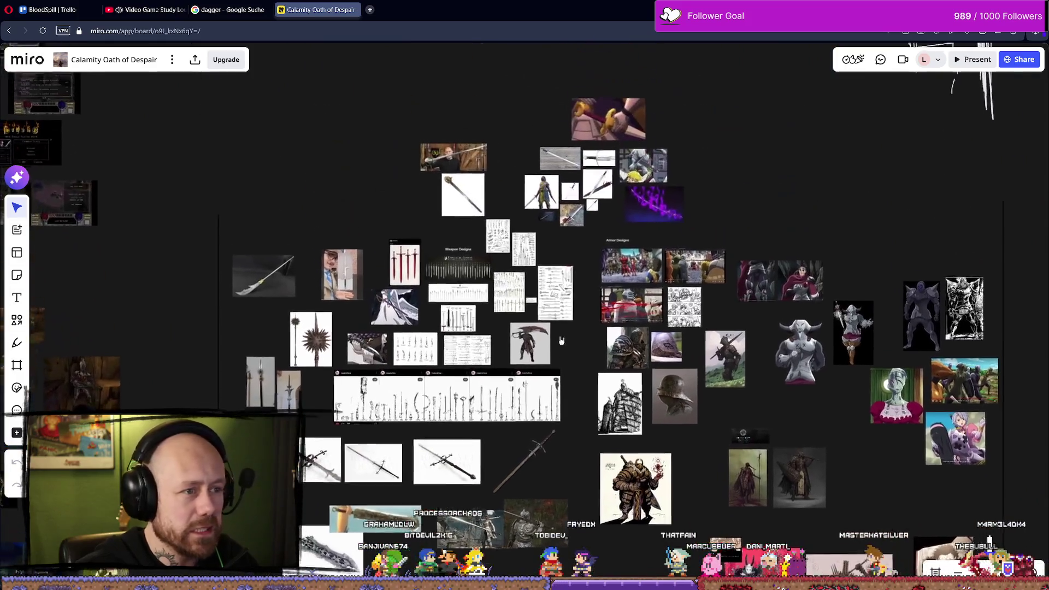
{"action": "scroll", "coordinate": [563, 348], "scroll_direction": "up", "scroll_amount": 1}
{"action": "scroll", "coordinate": [648, 162], "scroll_direction": "up", "scroll_amount": 3}
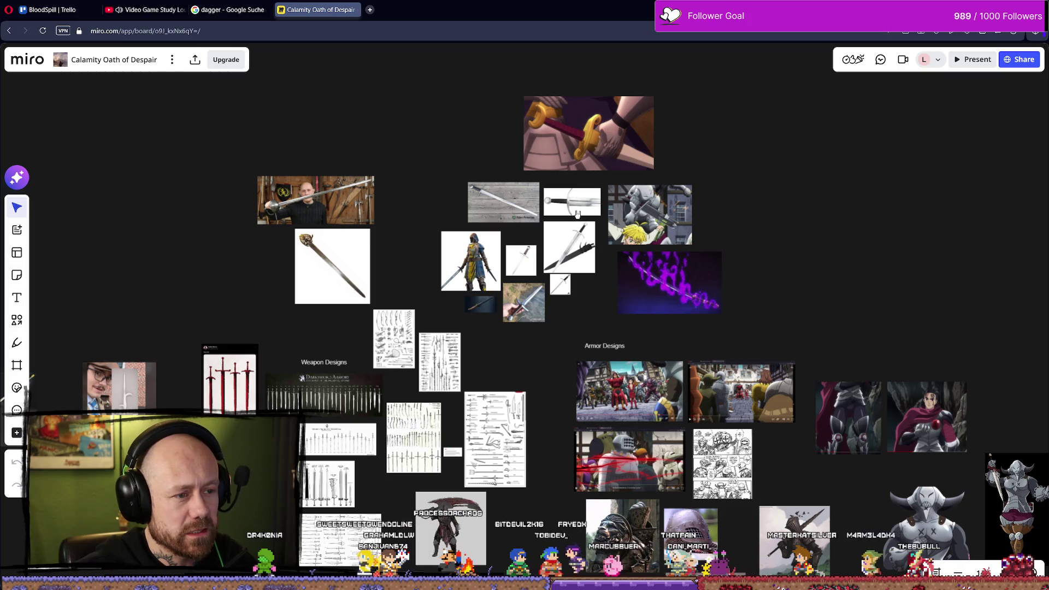
{"action": "scroll", "coordinate": [645, 184], "scroll_direction": "down", "scroll_amount": 5}
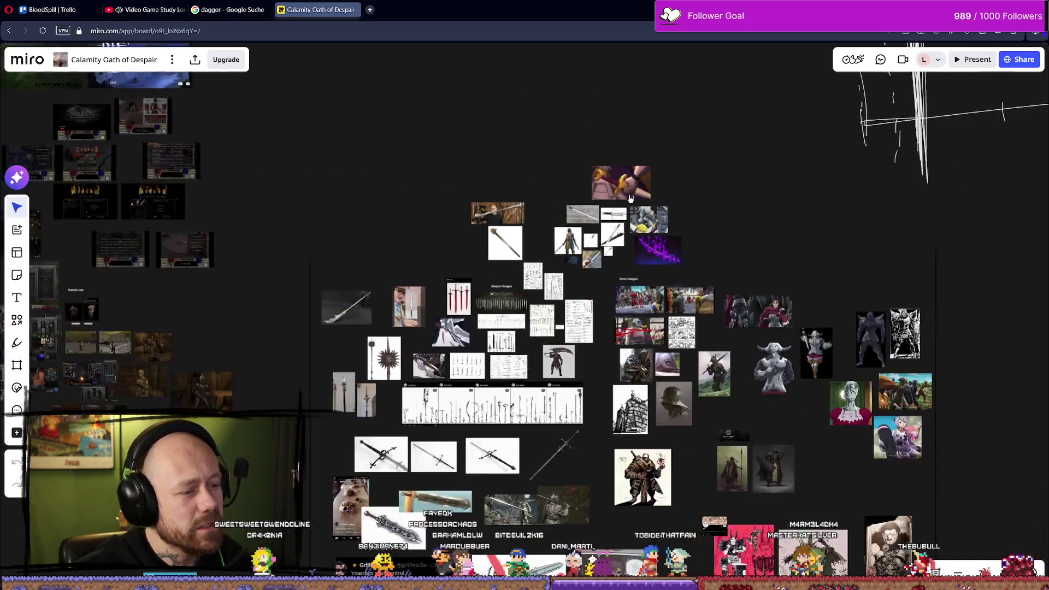
{"action": "scroll", "coordinate": [689, 171], "scroll_direction": "down", "scroll_amount": 10}
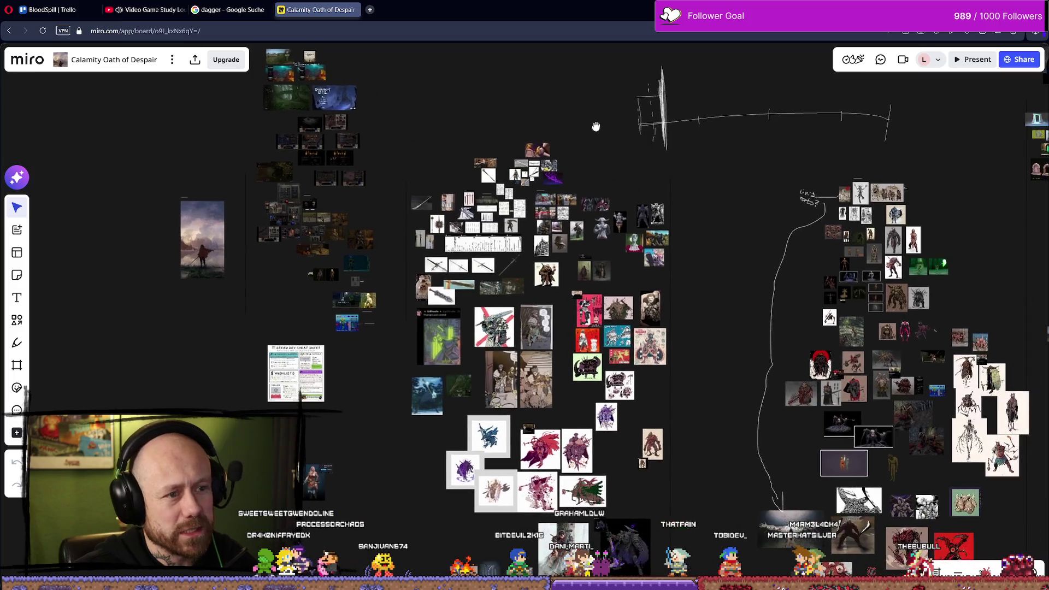
{"action": "scroll", "coordinate": [470, 331], "scroll_direction": "up", "scroll_amount": 10}
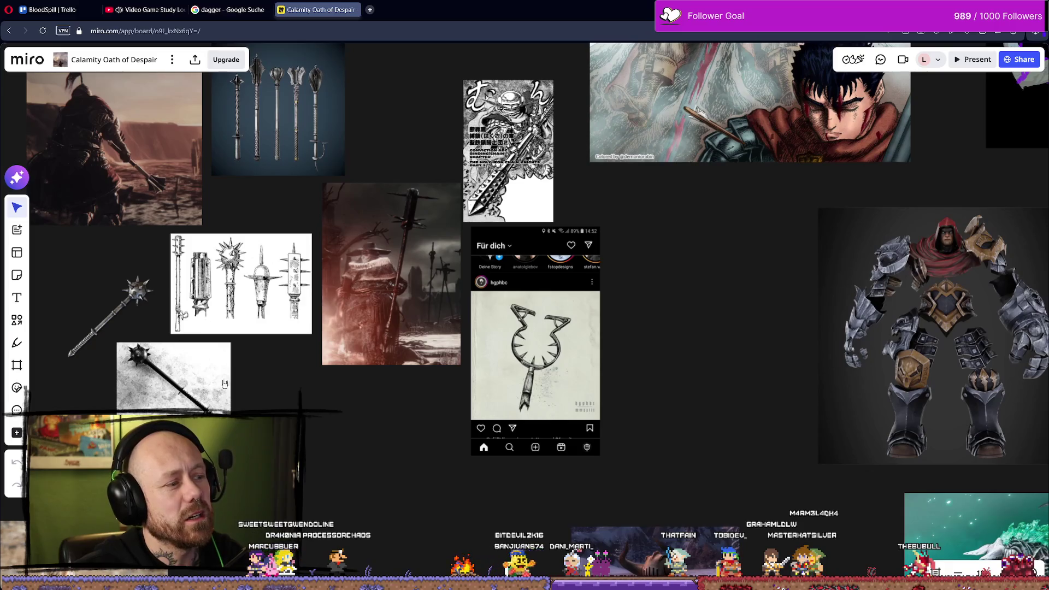
{"action": "scroll", "coordinate": [270, 316], "scroll_direction": "down", "scroll_amount": 10}
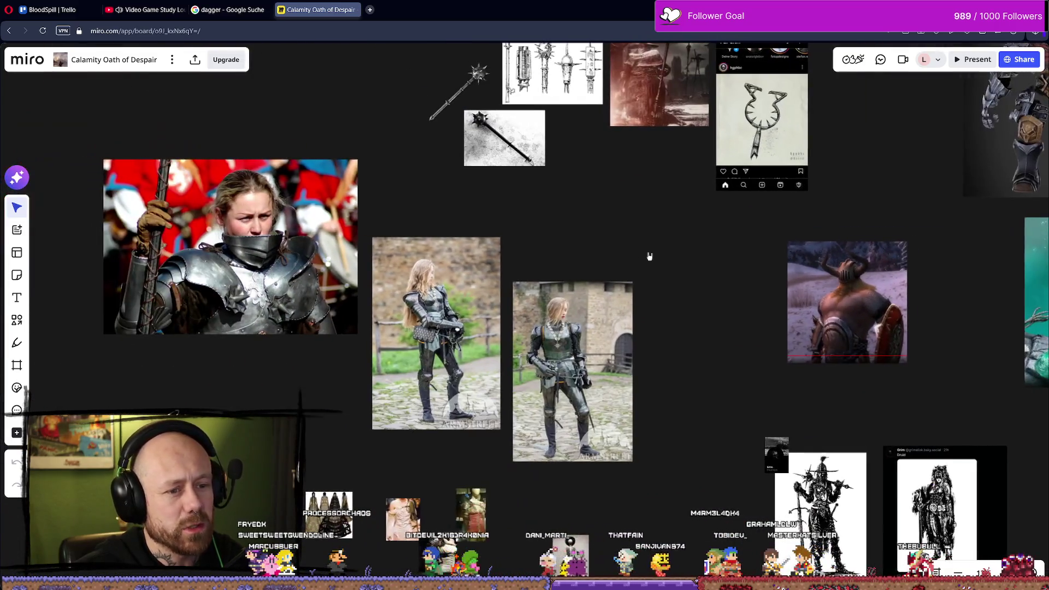
{"action": "scroll", "coordinate": [650, 256], "scroll_direction": "down", "scroll_amount": 5}
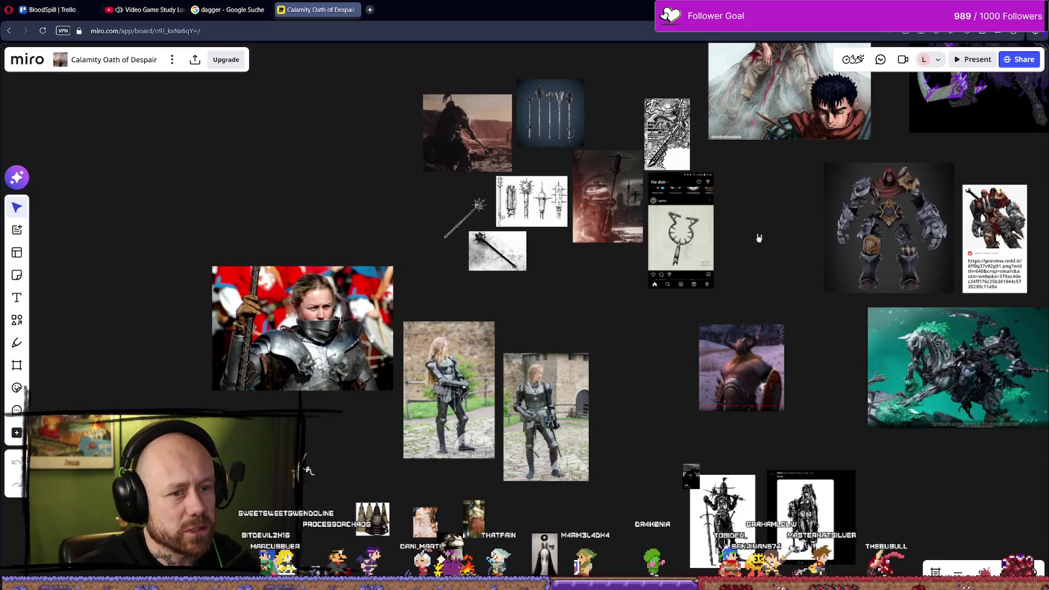
{"action": "scroll", "coordinate": [761, 228], "scroll_direction": "right", "scroll_amount": 4}
{"action": "scroll", "coordinate": [761, 228], "scroll_direction": "up", "scroll_amount": 3}
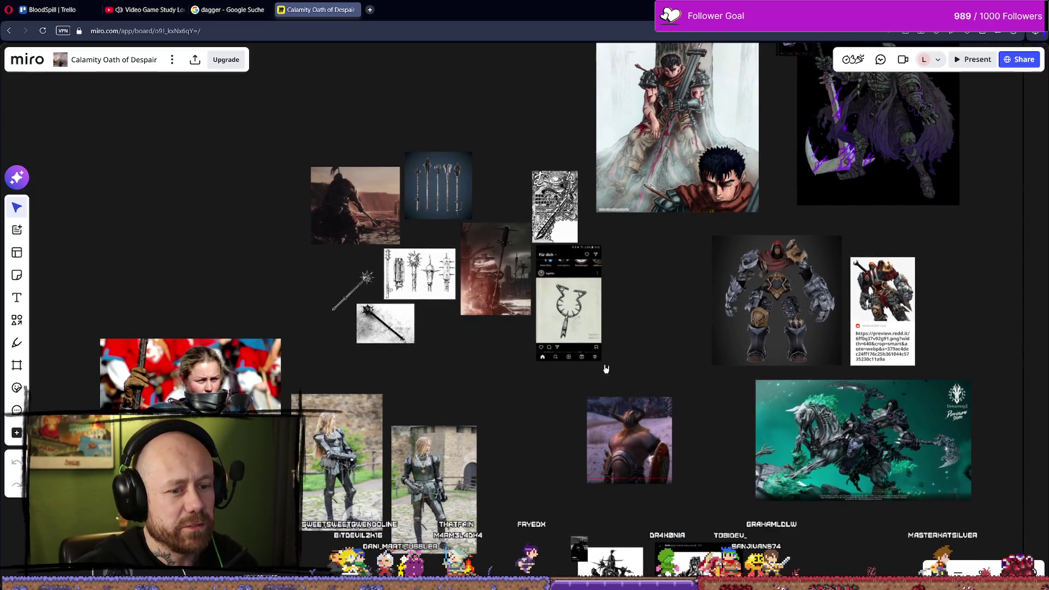
{"action": "left_click_drag", "start_coordinate": [689, 369], "coordinate": [612, 252]}
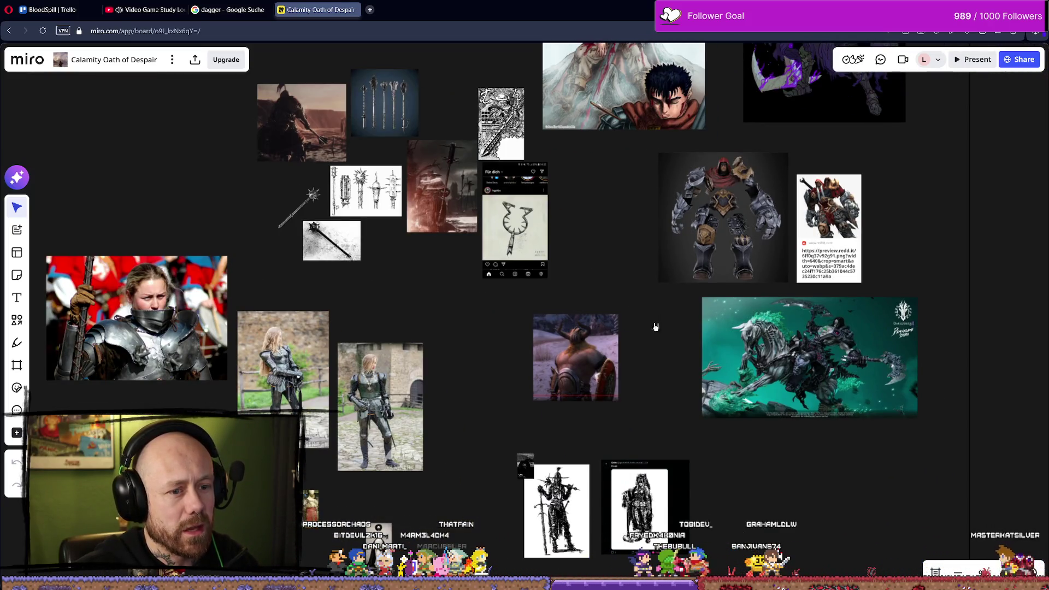
{"action": "scroll", "coordinate": [656, 322], "scroll_direction": "down", "scroll_amount": 3}
{"action": "scroll", "coordinate": [655, 321], "scroll_direction": "right", "scroll_amount": 1}
{"action": "scroll", "coordinate": [525, 127], "scroll_direction": "down", "scroll_amount": 10}
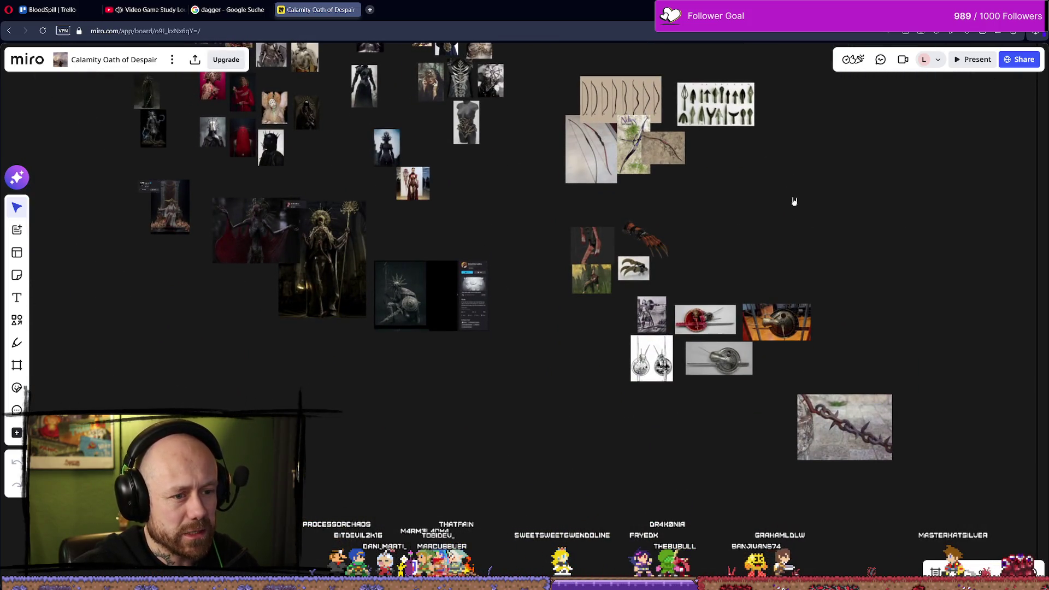
Open the board's context menu and zoom in and out over the reference images
{"action": "right_click", "coordinate": [757, 249]}
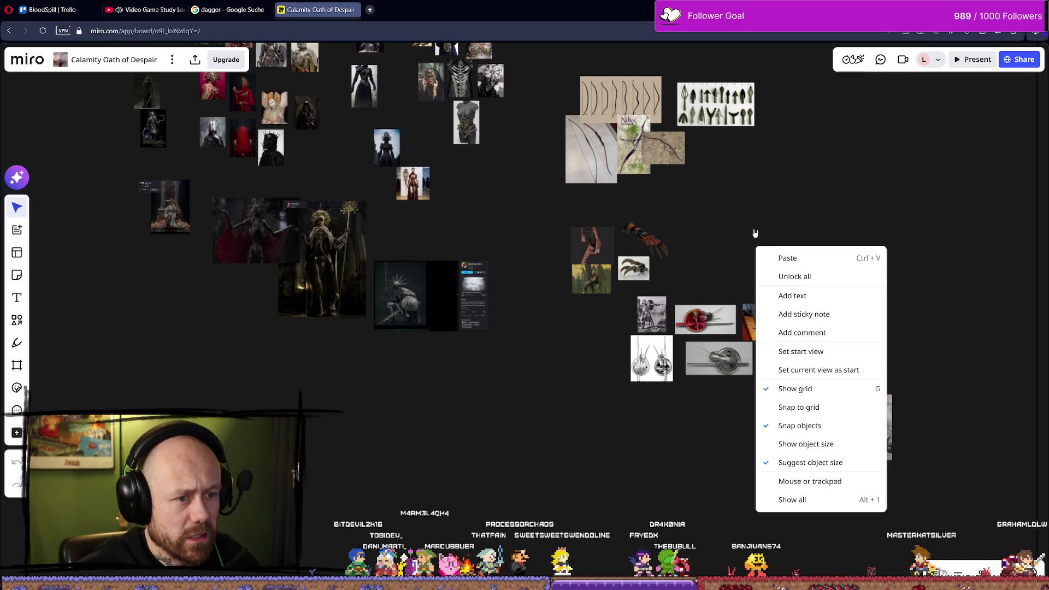
{"action": "scroll", "coordinate": [771, 292], "scroll_direction": "up", "scroll_amount": 3}
{"action": "scroll", "coordinate": [663, 305], "scroll_direction": "down", "scroll_amount": 5}
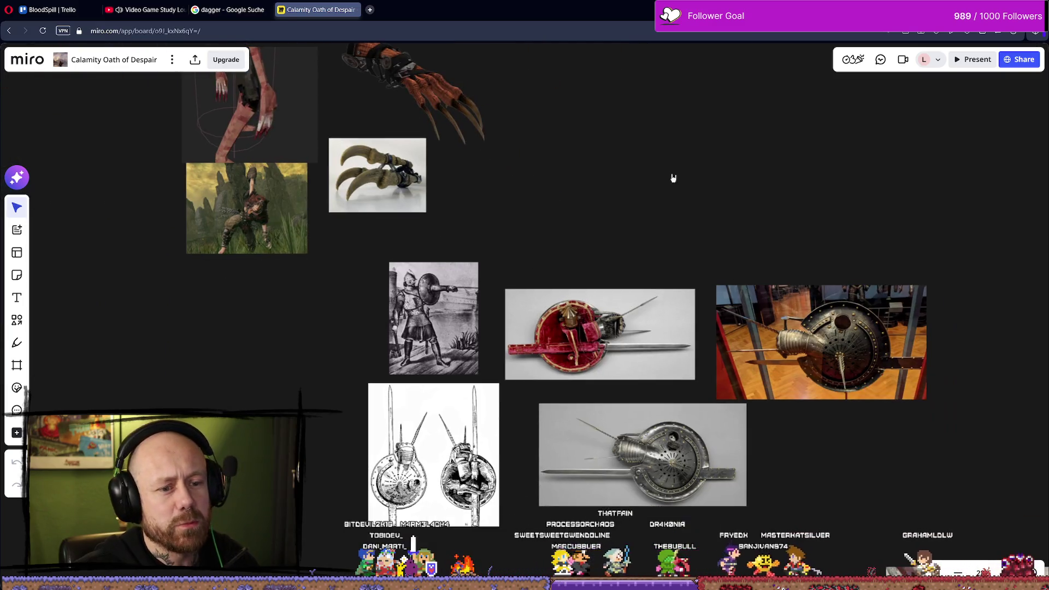
{"action": "scroll", "coordinate": [681, 302], "scroll_direction": "down", "scroll_amount": 5}
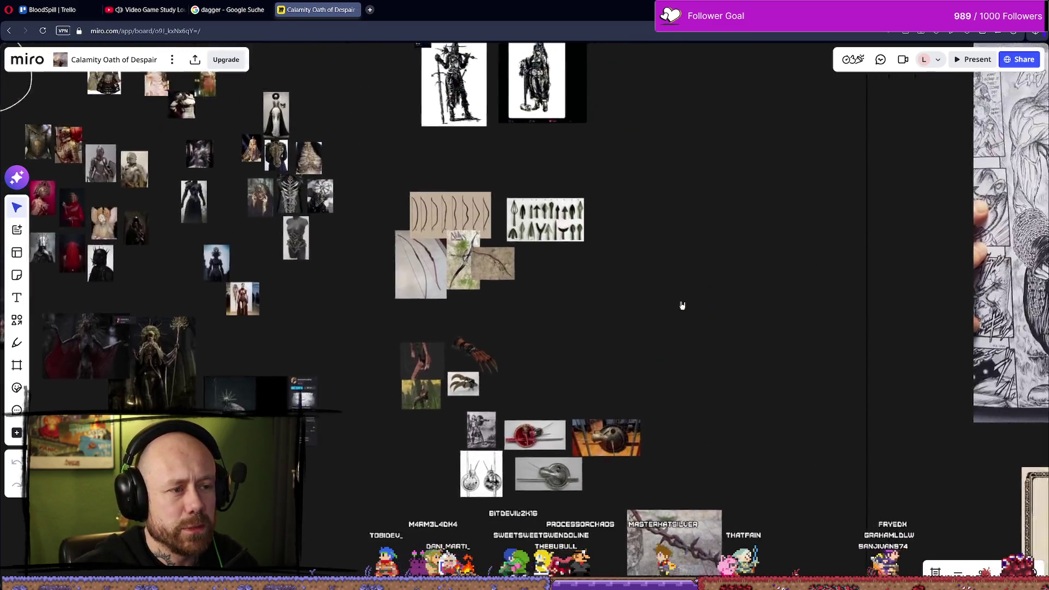
{"action": "scroll", "coordinate": [574, 185], "scroll_direction": "up", "scroll_amount": 5}
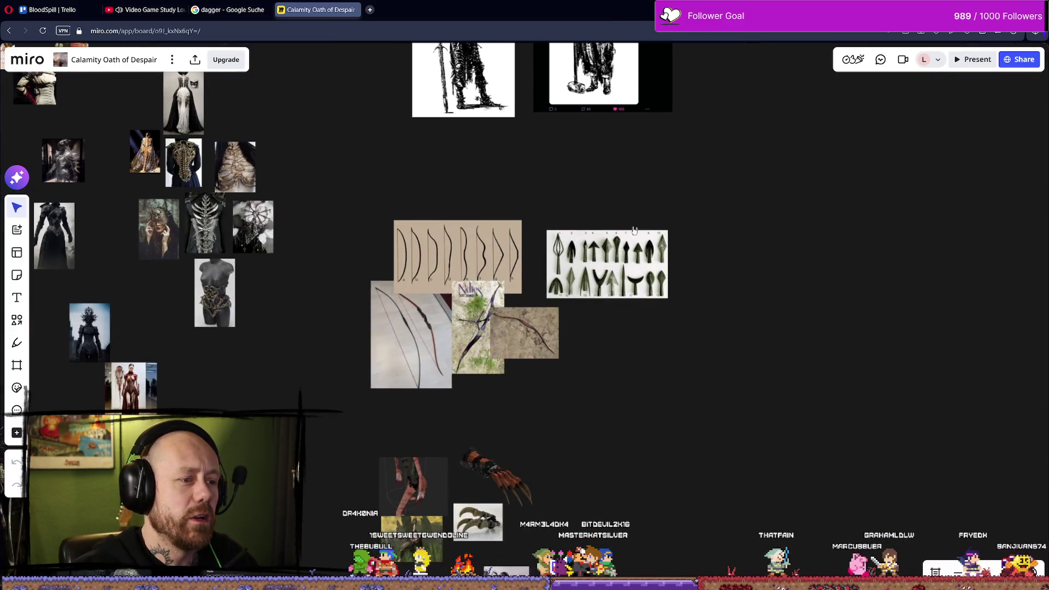
{"action": "scroll", "coordinate": [634, 231], "scroll_direction": "down", "scroll_amount": 5}
{"action": "scroll", "coordinate": [612, 188], "scroll_direction": "up", "scroll_amount": 6}
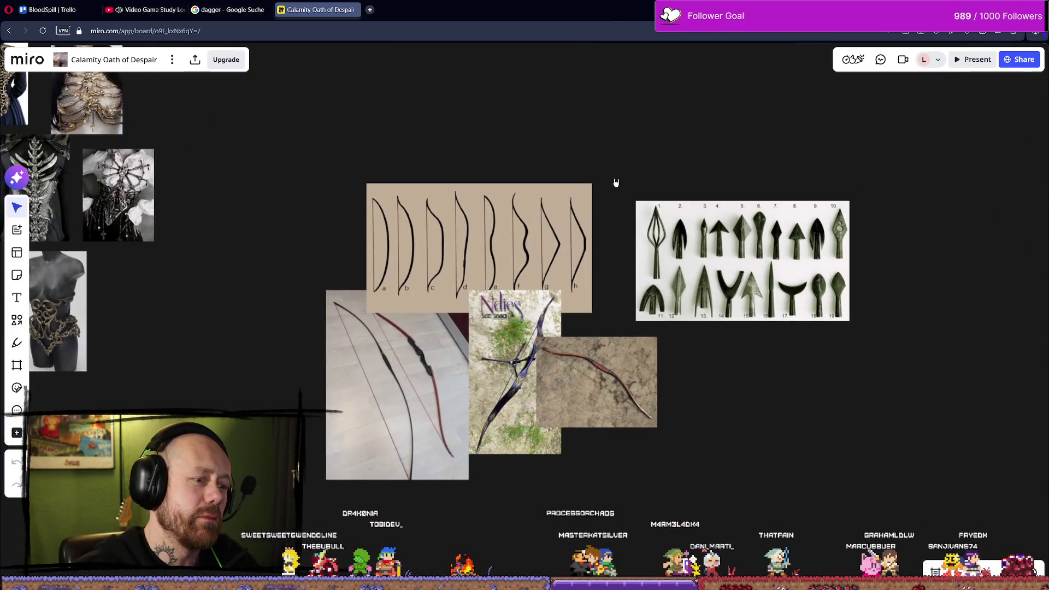
{"action": "scroll", "coordinate": [597, 218], "scroll_direction": "down", "scroll_amount": 4}
{"action": "scroll", "coordinate": [521, 270], "scroll_direction": "up", "scroll_amount": 6}
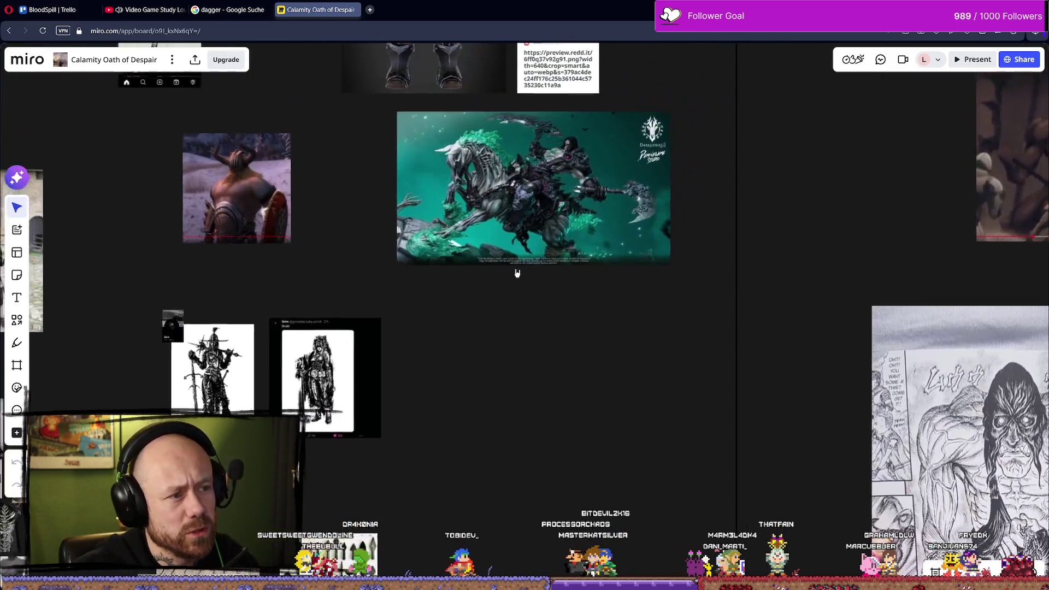
{"action": "scroll", "coordinate": [521, 270], "scroll_direction": "down", "scroll_amount": 6}
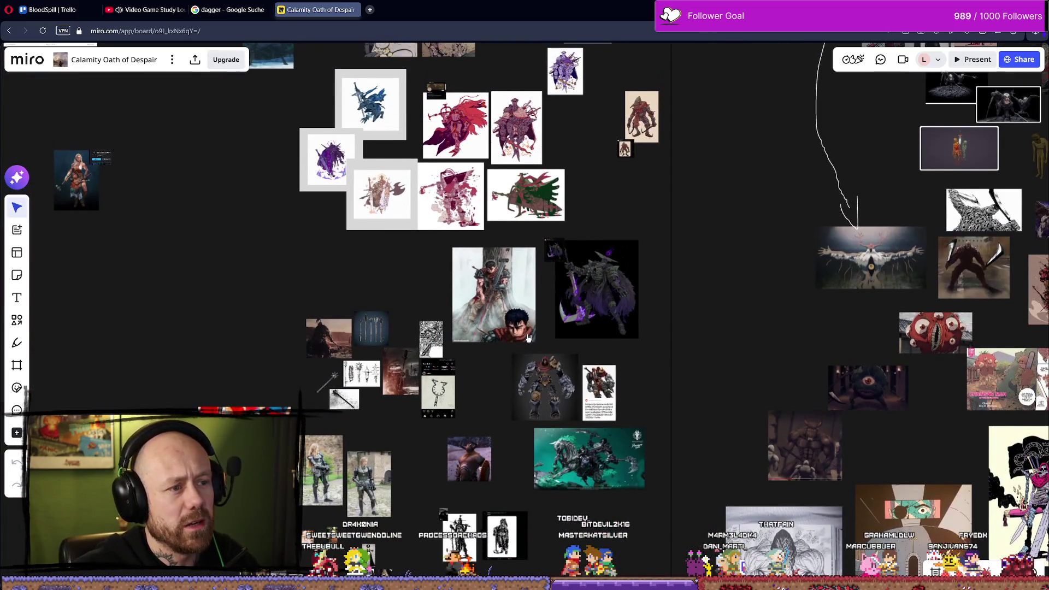
{"action": "scroll", "coordinate": [528, 338], "scroll_direction": "down", "scroll_amount": 2}
Pan to the Yharnam and skull-knight images beside the sword and polearm references
{"action": "left_click_drag", "start_coordinate": [528, 339], "coordinate": [591, 549]}
{"action": "scroll", "coordinate": [407, 185], "scroll_direction": "up", "scroll_amount": 5}
{"action": "scroll", "coordinate": [407, 185], "scroll_direction": "down", "scroll_amount": 4}
{"action": "scroll", "coordinate": [474, 355], "scroll_direction": "up", "scroll_amount": 5}
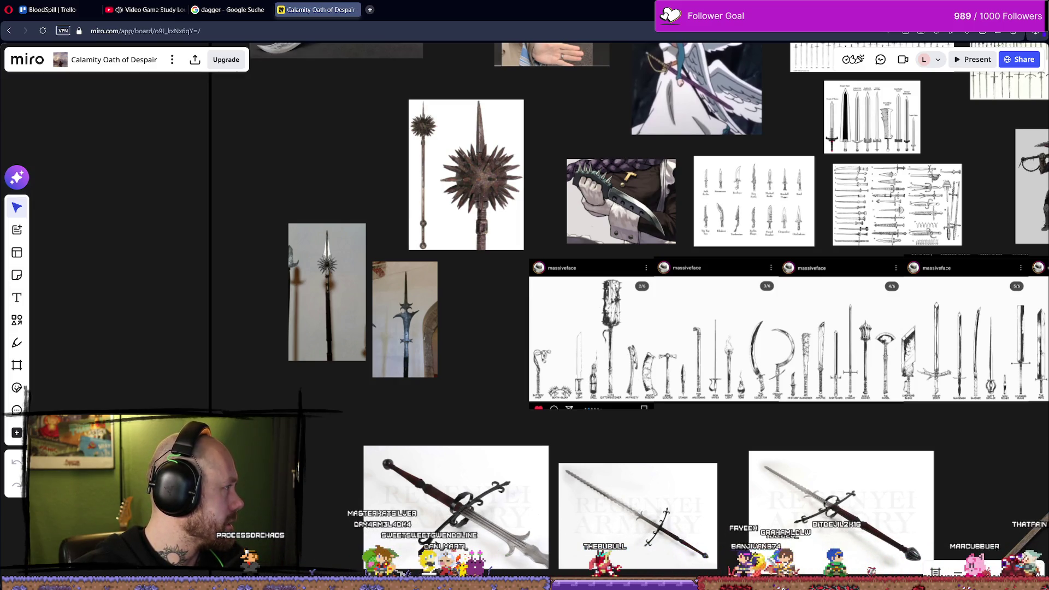
{"action": "key", "text": "alt+Tab"}
View the dagger image enlarged, then the scythe image full size in #mod
{"action": "left_click", "coordinate": [410, 249]}
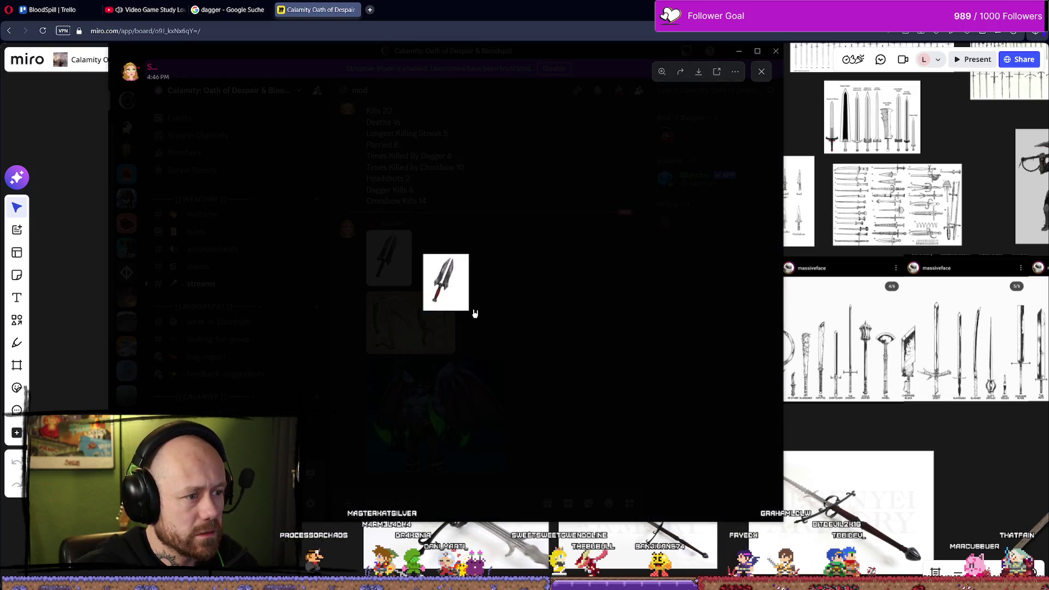
{"action": "left_click", "coordinate": [452, 288]}
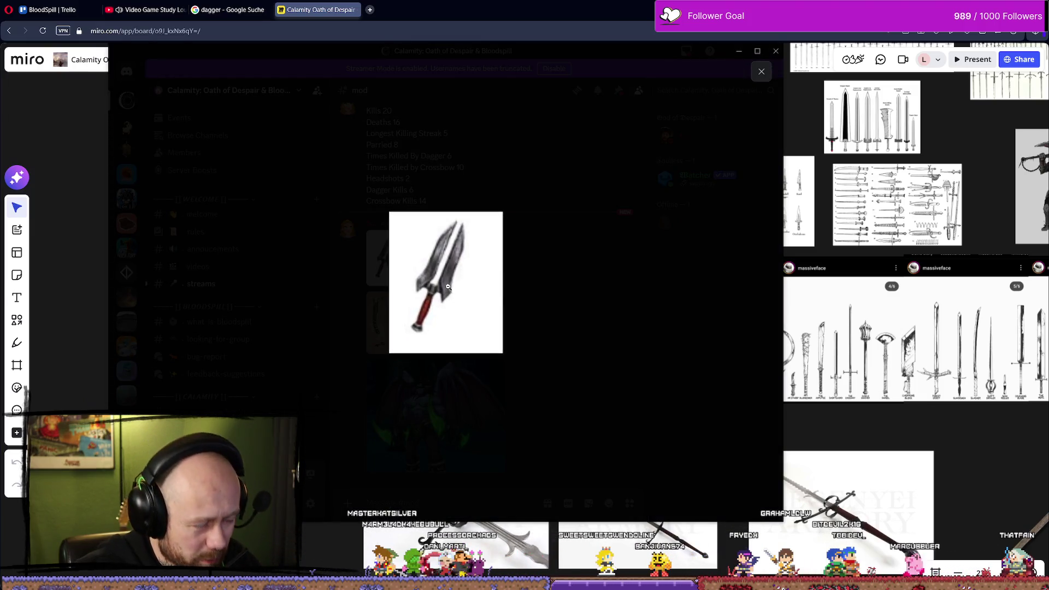
{"action": "left_click", "coordinate": [421, 332]}
{"action": "left_click", "coordinate": [438, 328]}
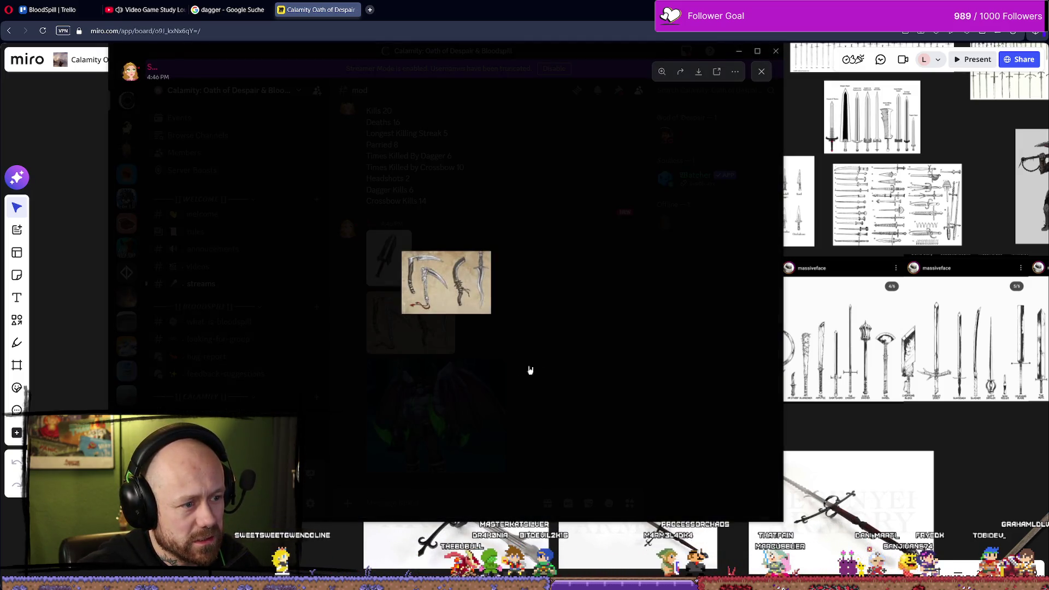
{"action": "left_click", "coordinate": [497, 423]}
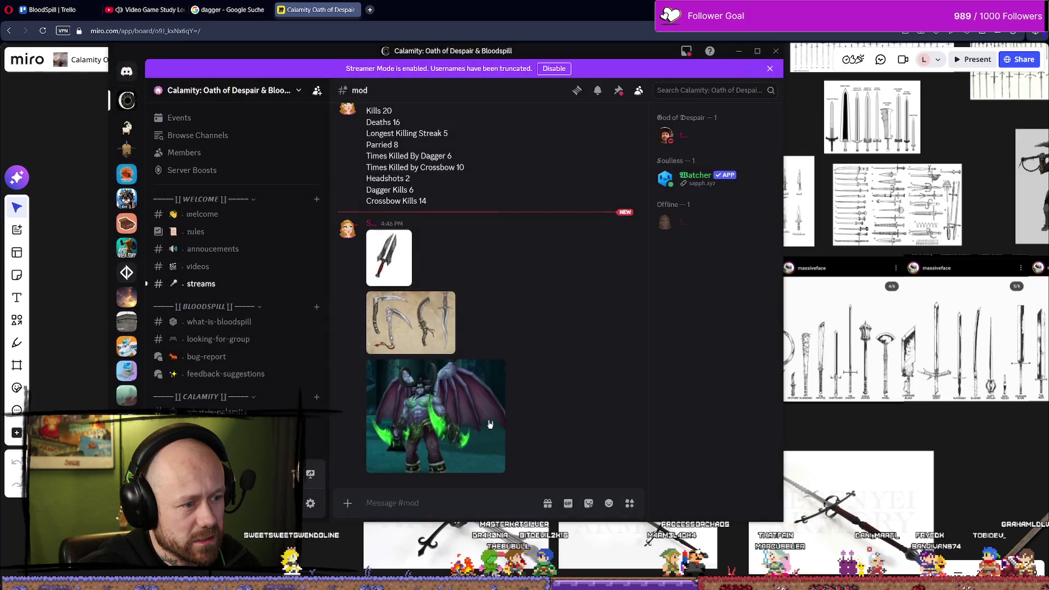
Open the winged demon image full size and re-enlarge it
{"action": "left_click", "coordinate": [441, 461]}
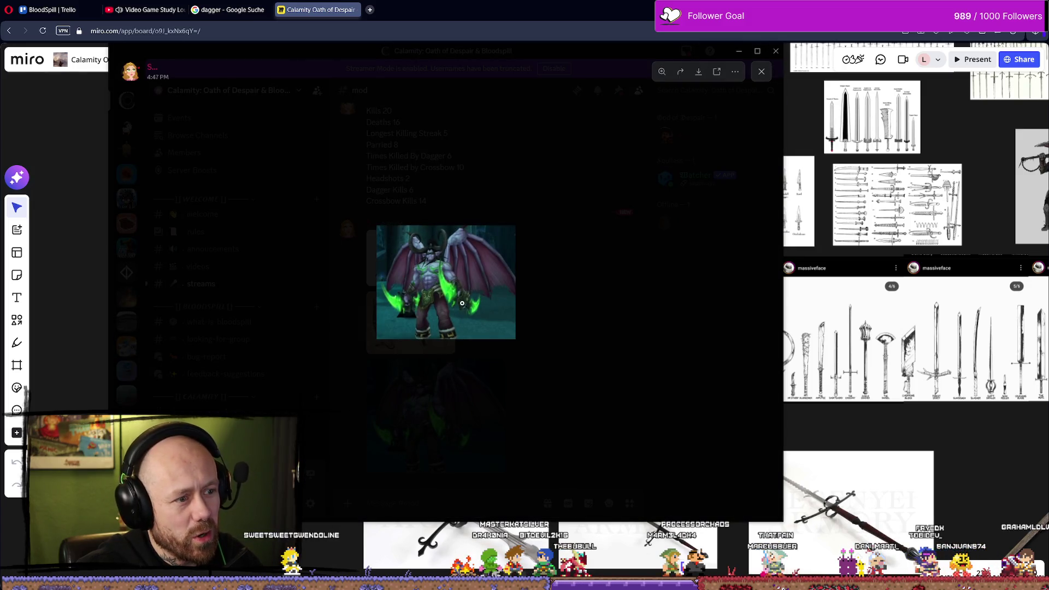
{"action": "left_click", "coordinate": [586, 346]}
{"action": "left_click", "coordinate": [474, 406]}
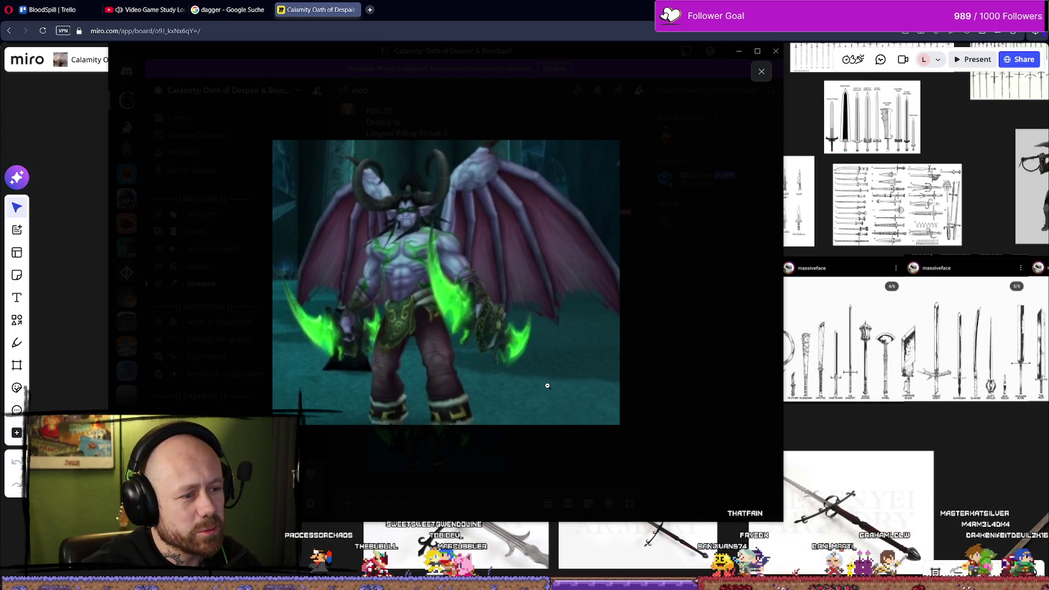
{"action": "key", "text": "alt+Tab"}
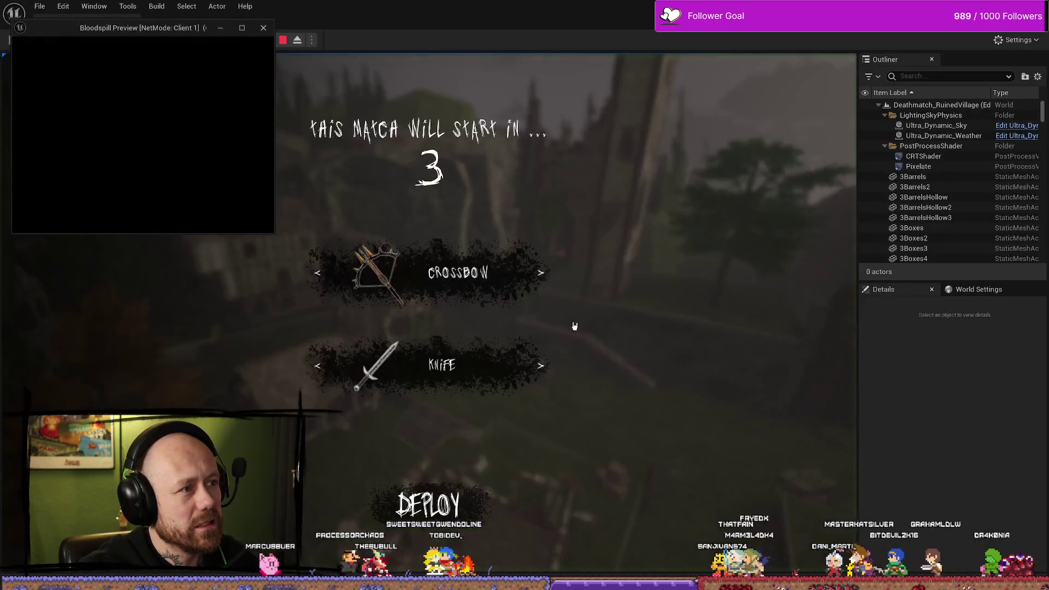
Stop the running session, replay Deathmatch_RuinedVillage in the selected viewport, then end it with Esc
{"action": "left_click", "coordinate": [302, 41]}
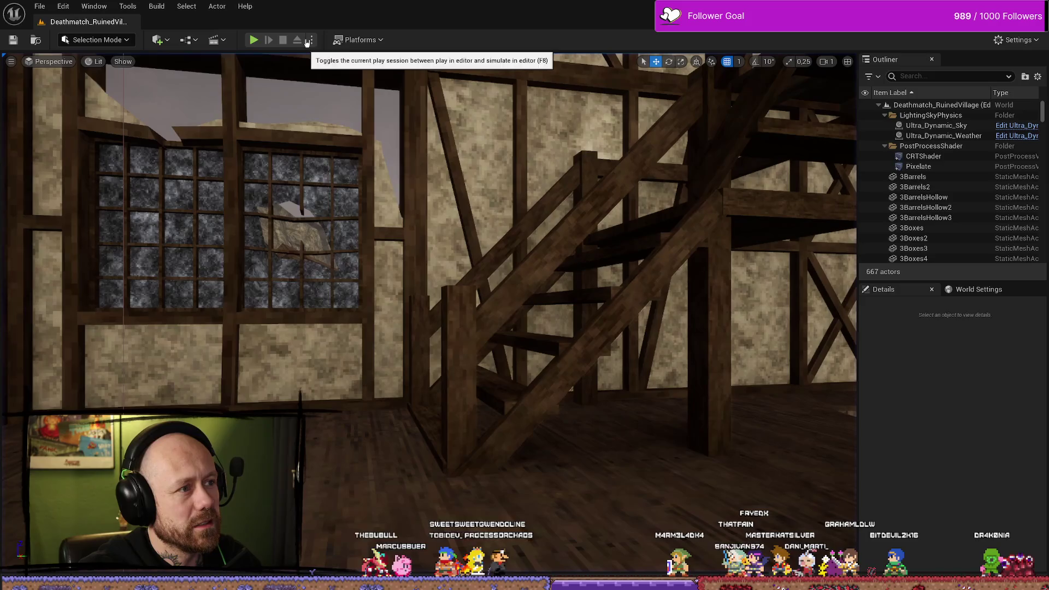
{"action": "left_click", "coordinate": [312, 40]}
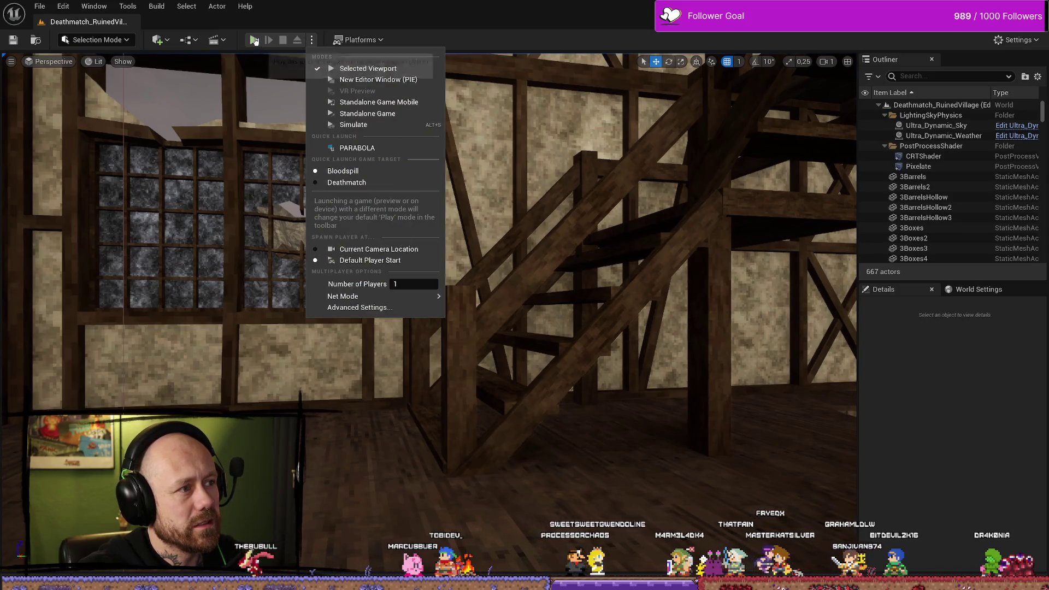
{"action": "left_click", "coordinate": [254, 40]}
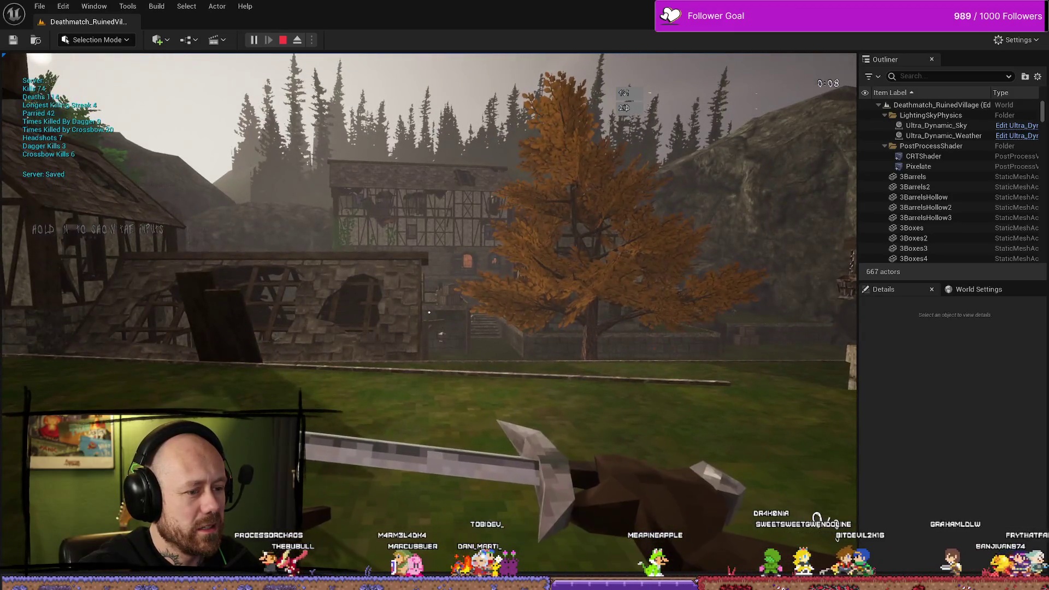
{"action": "key", "text": "Escape"}
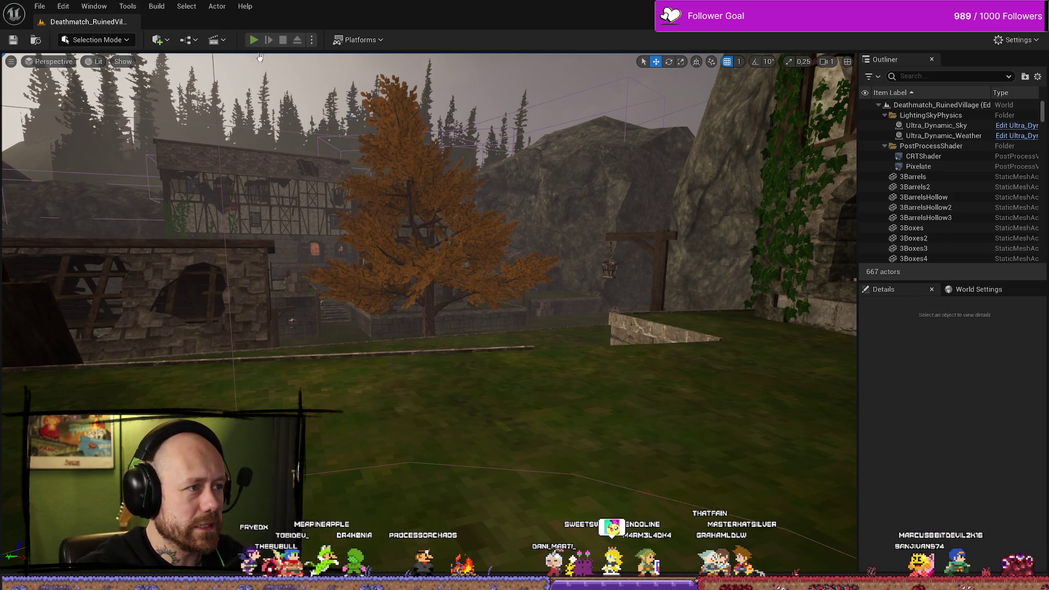
Start a new match, equip the sword with key 3, and swing it around the timber house
{"action": "left_click", "coordinate": [254, 41]}
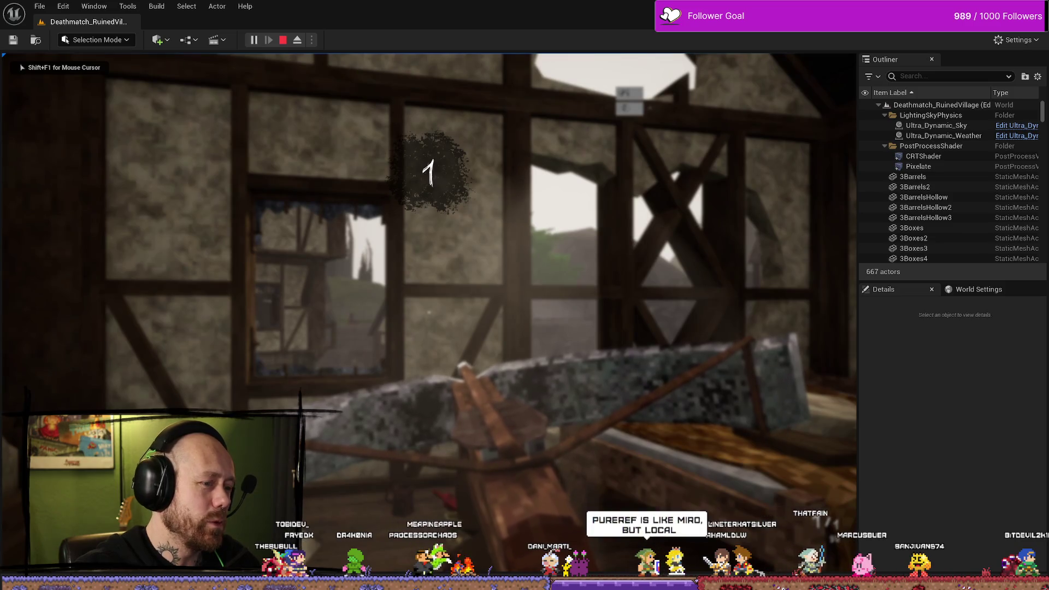
{"action": "key", "text": "3"}
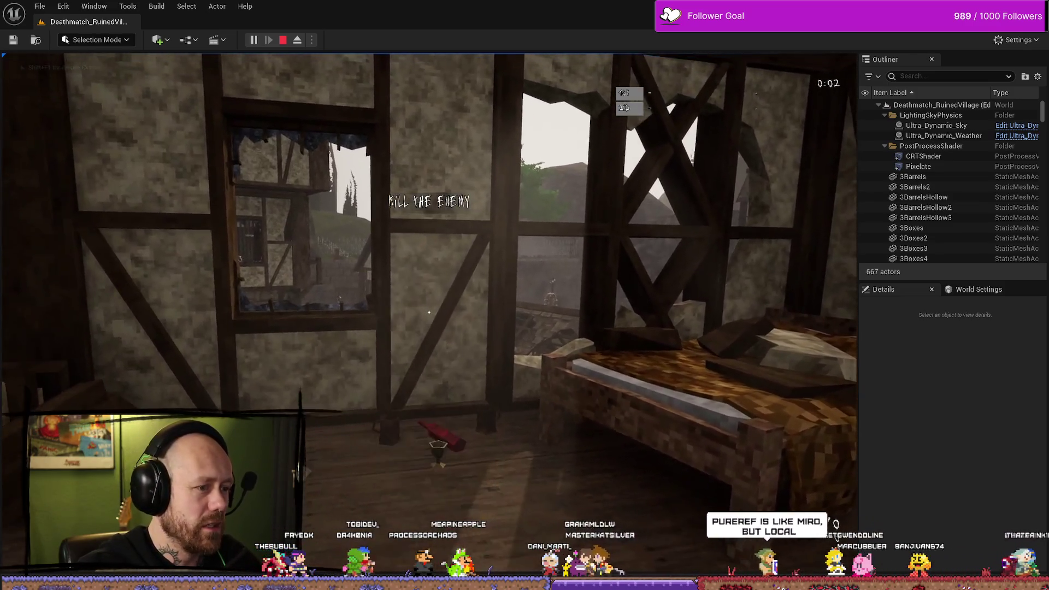
{"action": "left_click", "coordinate": [429, 312]}
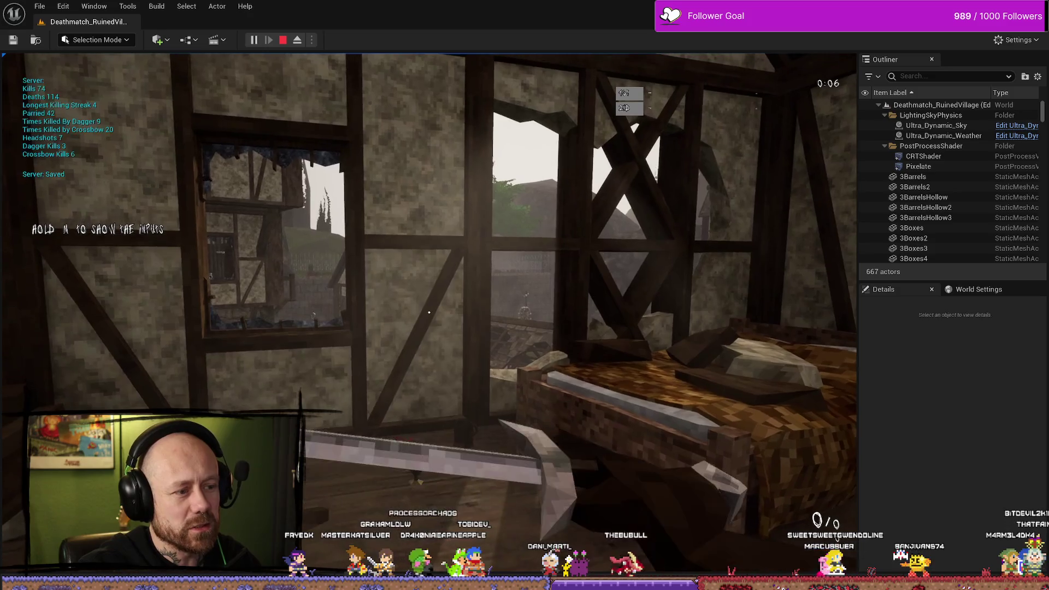
{"action": "left_click", "coordinate": [429, 312]}
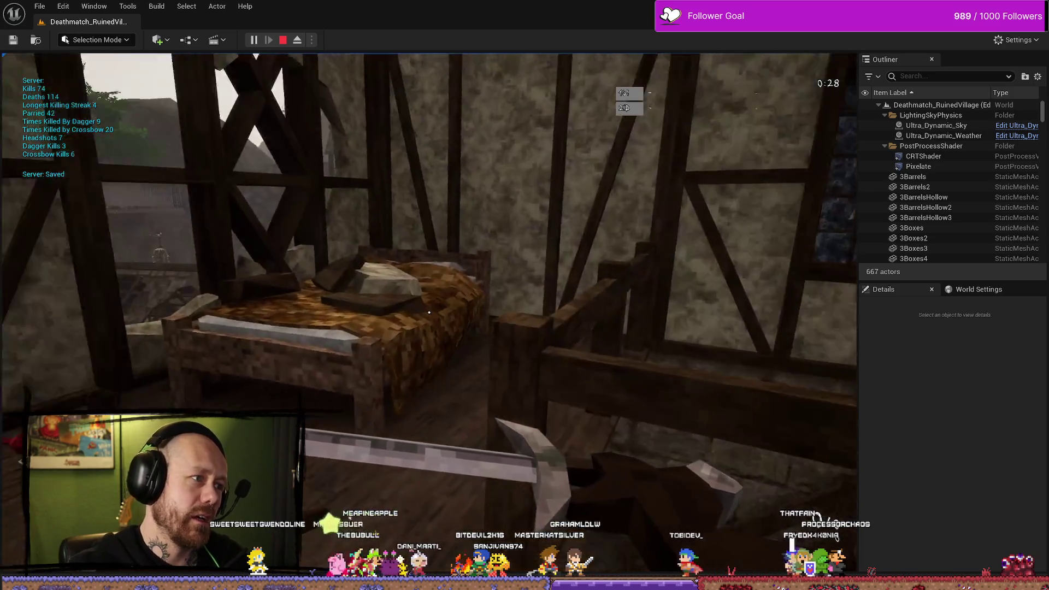
{"action": "left_click", "coordinate": [429, 312]}
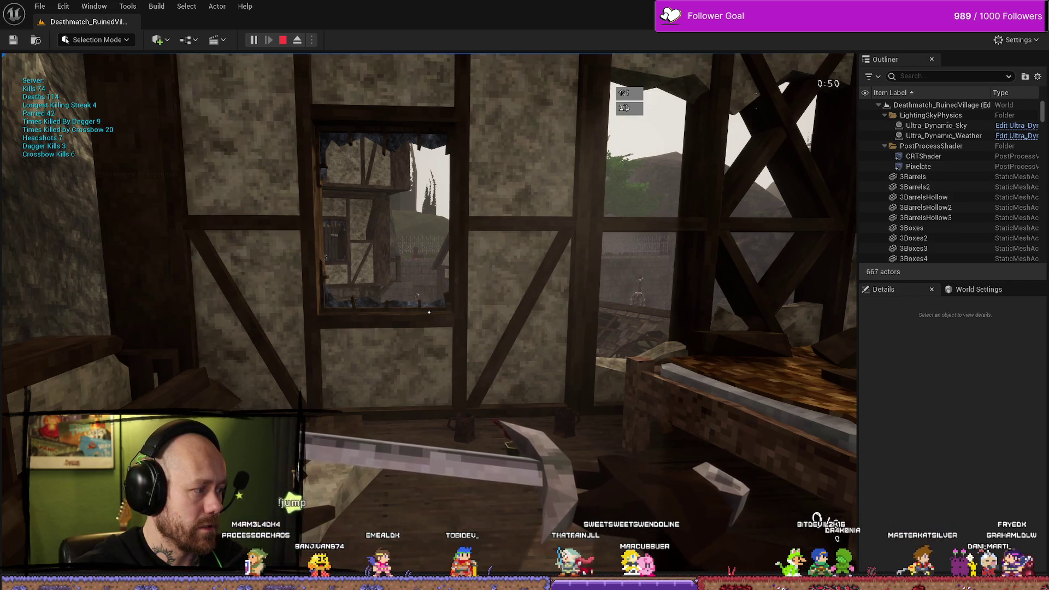
{"action": "key", "text": "w"}
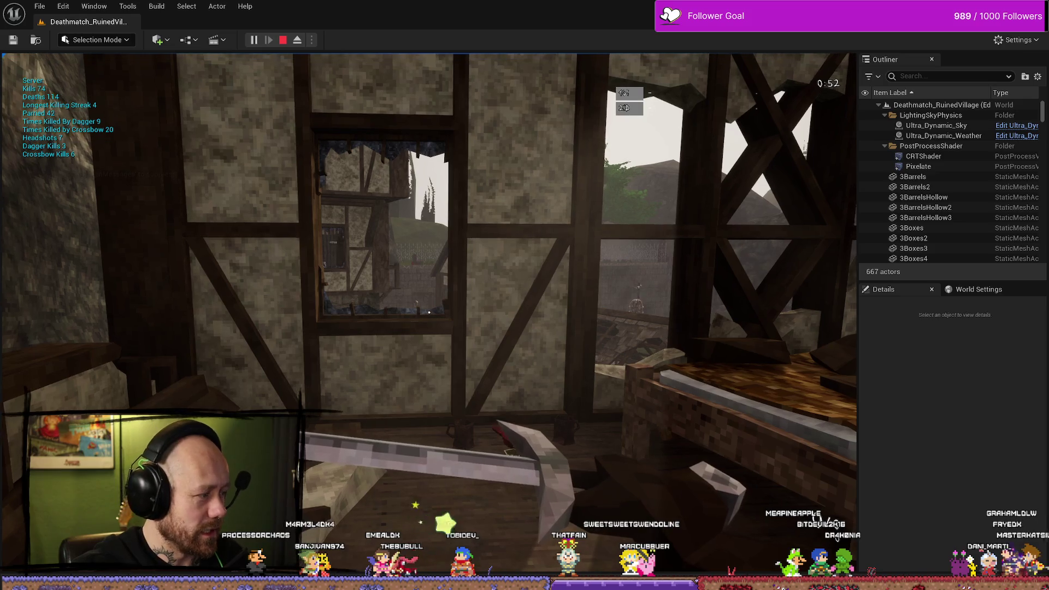
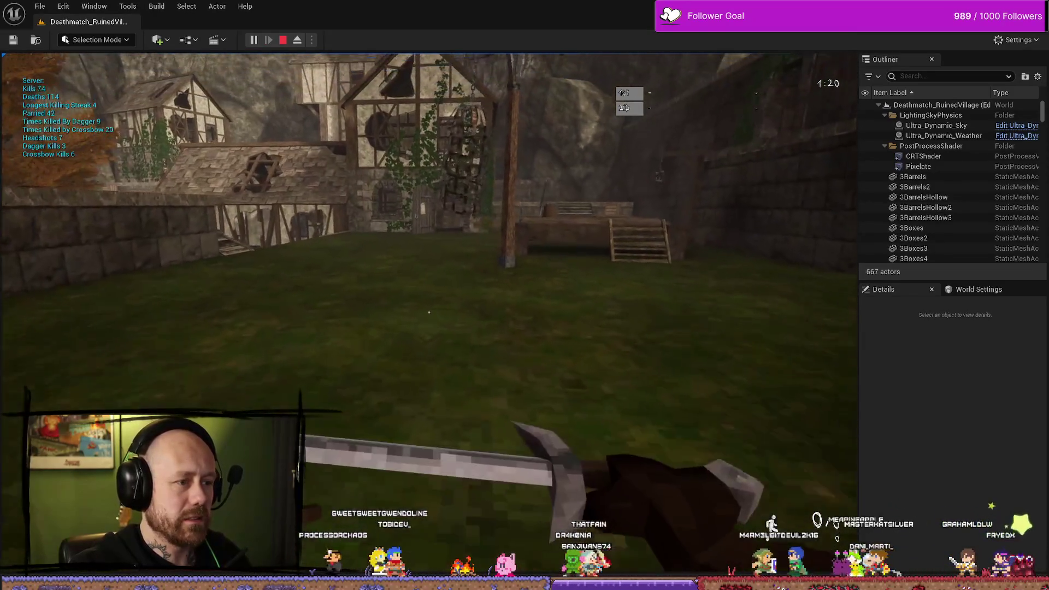
Walk the ruined village playtest to the stairs, stop the session, and switch to the Miro board
{"action": "key", "text": "w"}
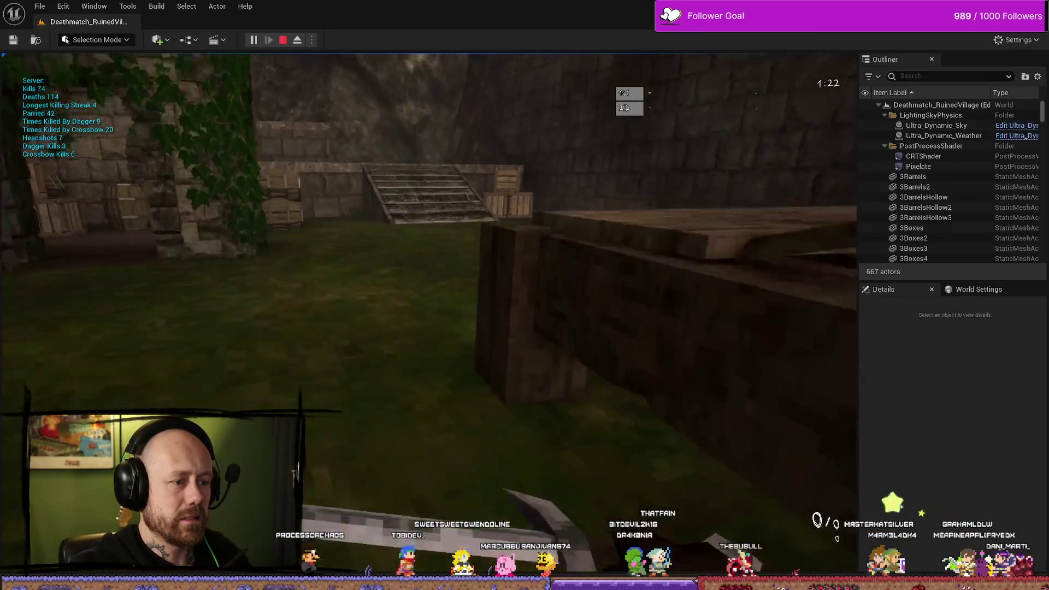
{"action": "key", "text": "w"}
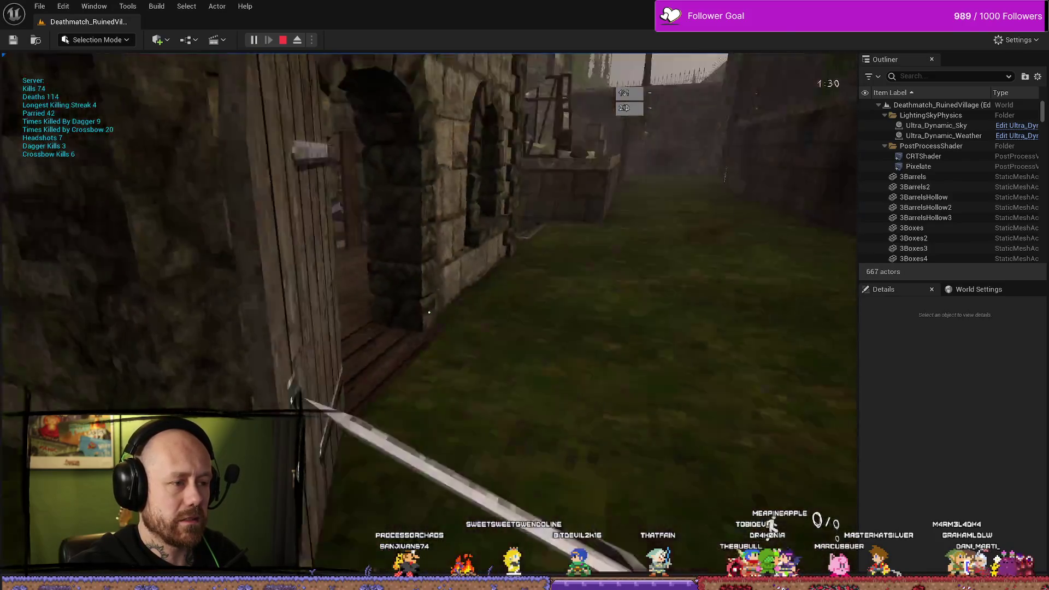
{"action": "key", "text": "w"}
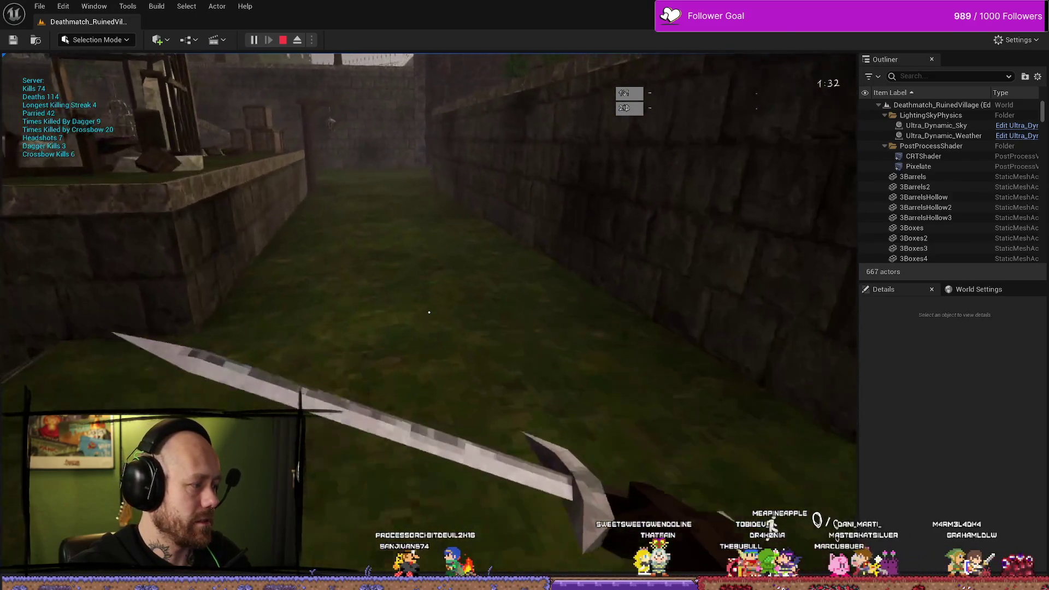
{"action": "key", "text": "w"}
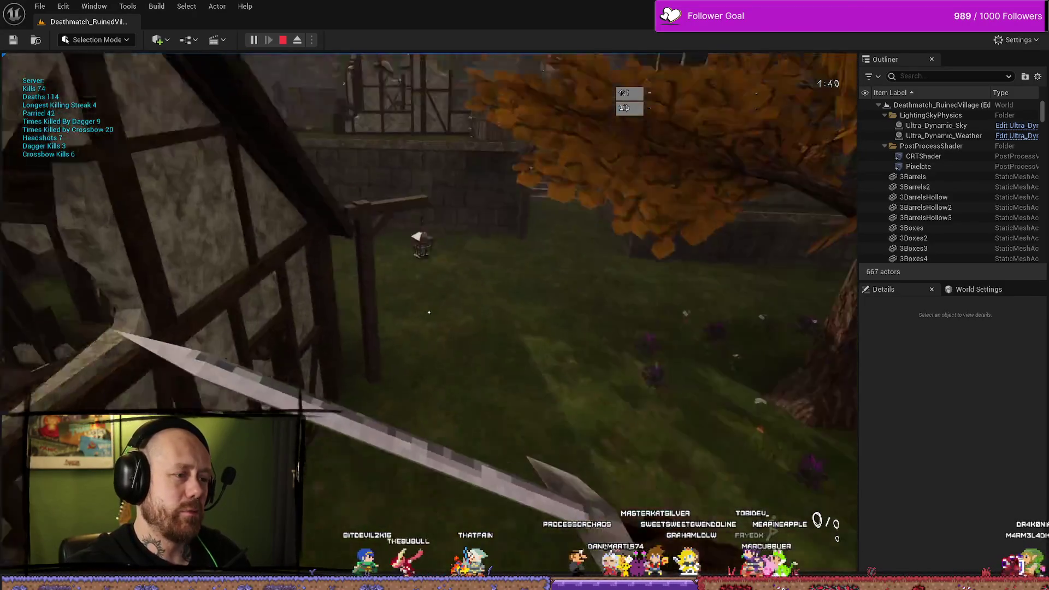
{"action": "key", "text": "Escape"}
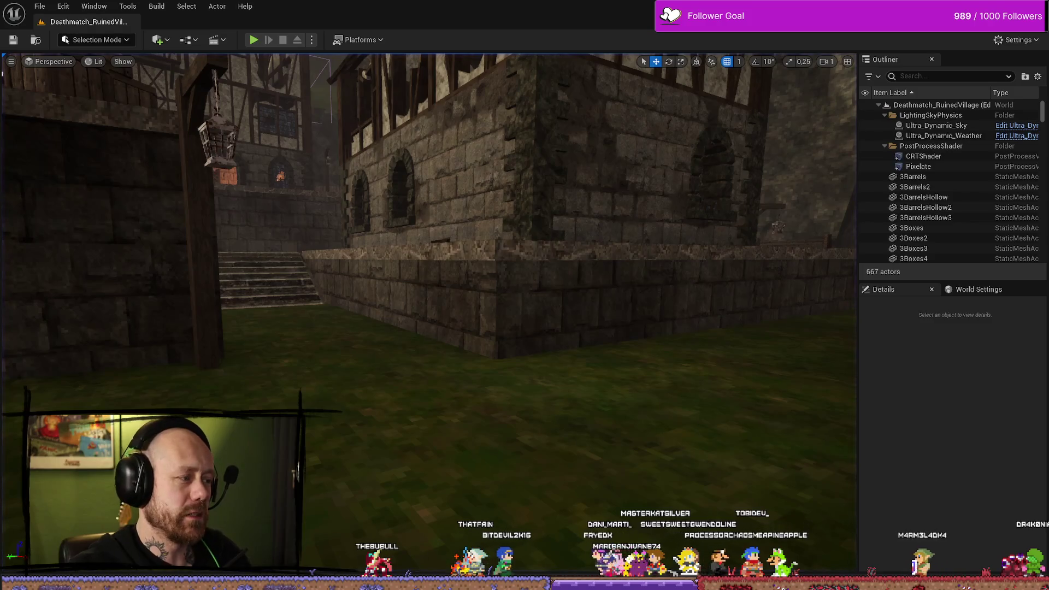
{"action": "key", "text": "alt+Tab"}
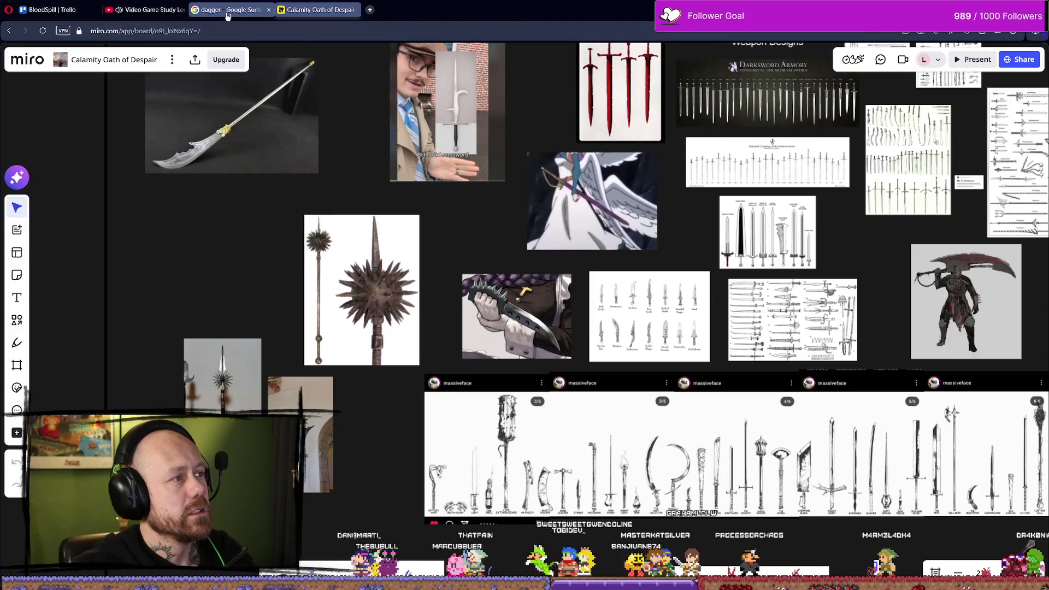
Add a card named 'Sicle' to the skins list on the BloodSpill board
{"action": "key", "text": "ctrl+shift+Tab"}
{"action": "key", "text": "ctrl+shift+Tab"}
{"action": "key", "text": "ctrl+shift+Tab"}
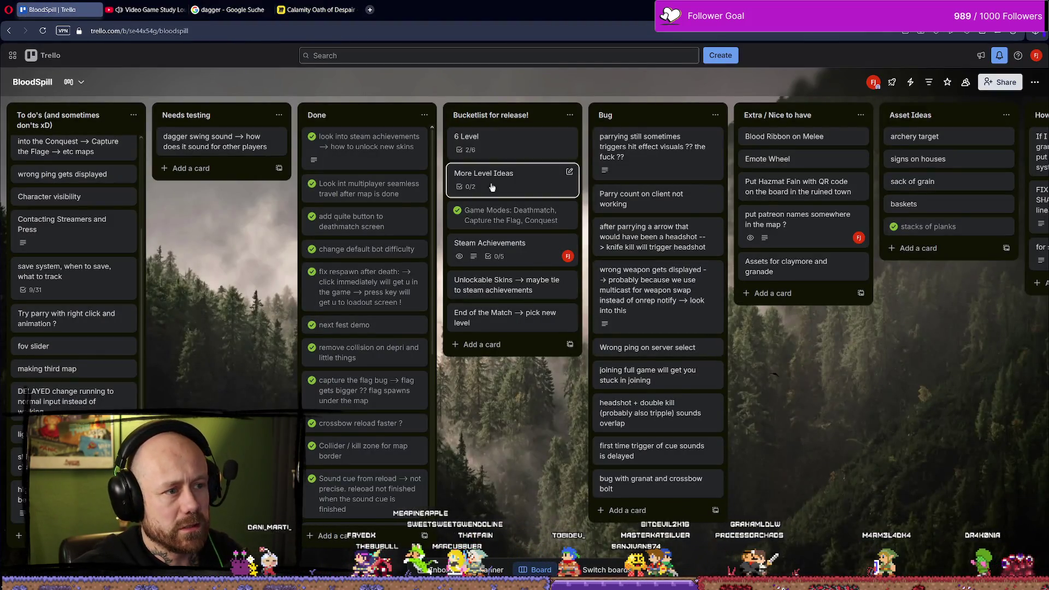
{"action": "scroll", "coordinate": [766, 328], "scroll_direction": "right", "scroll_amount": 10}
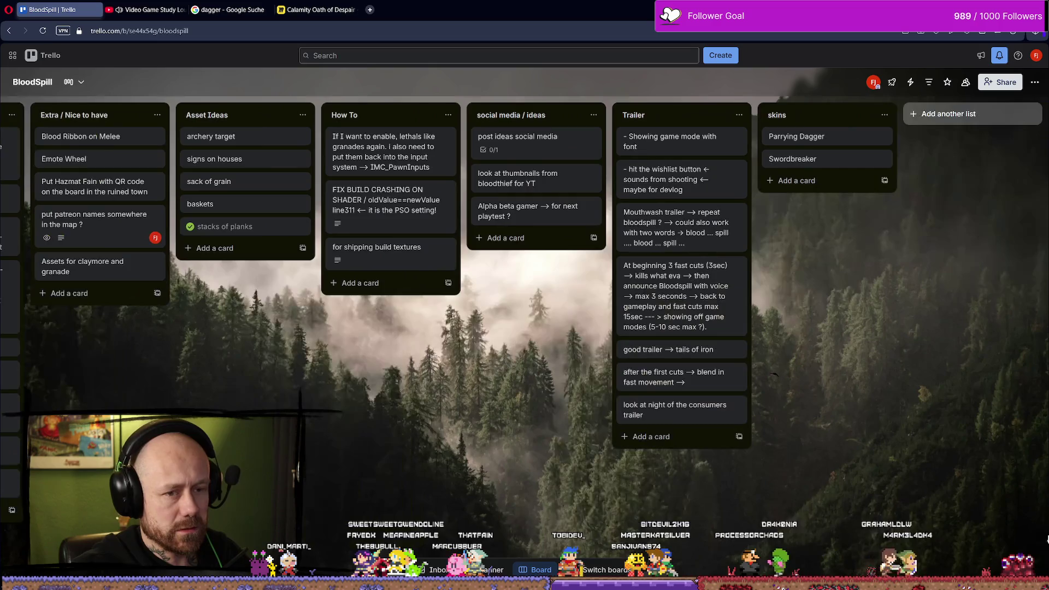
{"action": "left_click", "coordinate": [817, 180]}
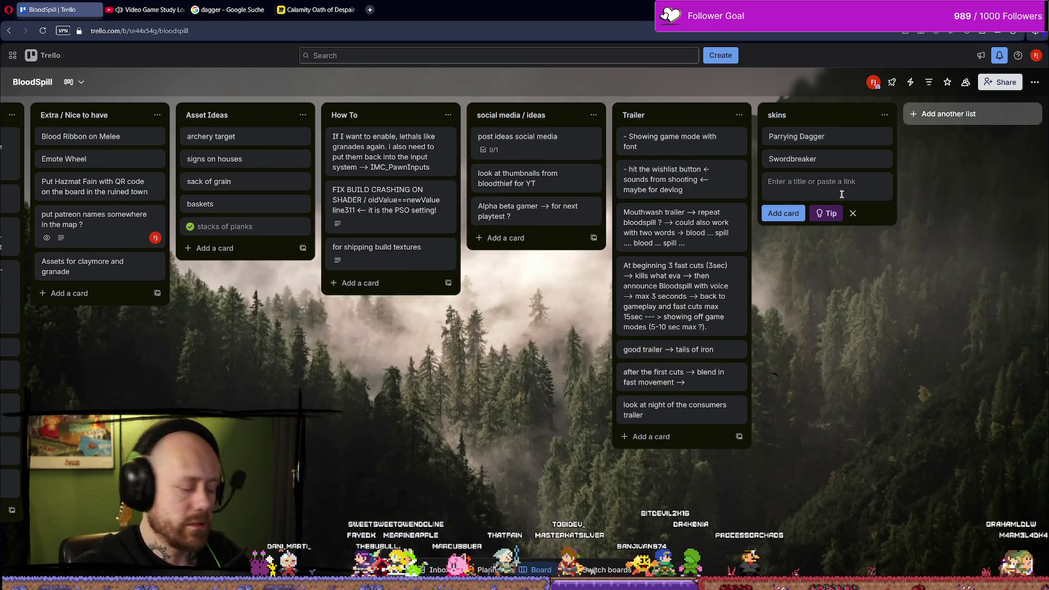
{"action": "type", "text": "Sicle"}
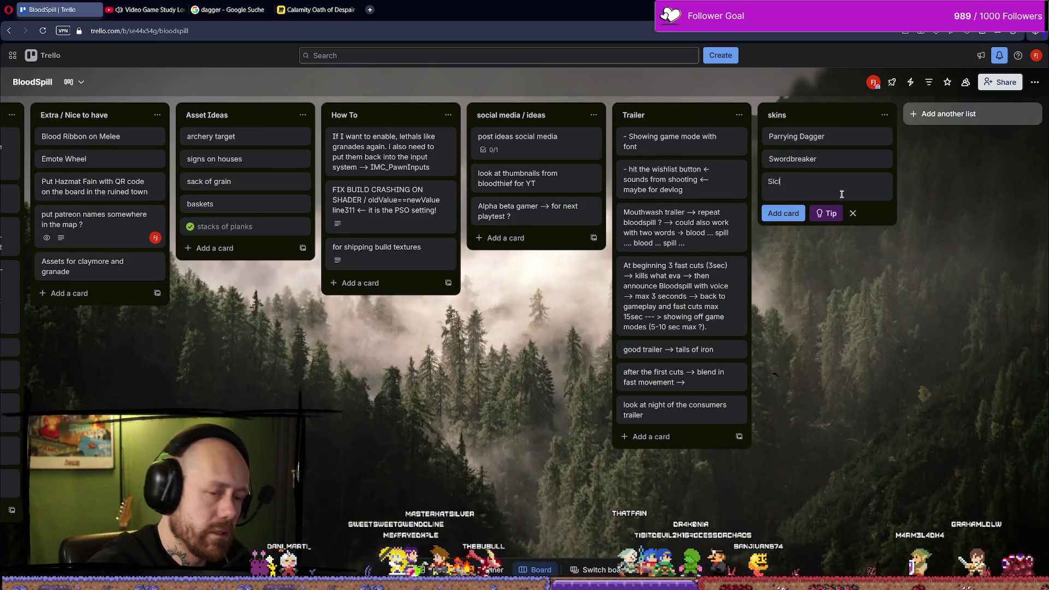
{"action": "key", "text": "Return"}
Copy the card title and search it on Google to check the spelling
{"action": "left_click", "coordinate": [795, 182]}
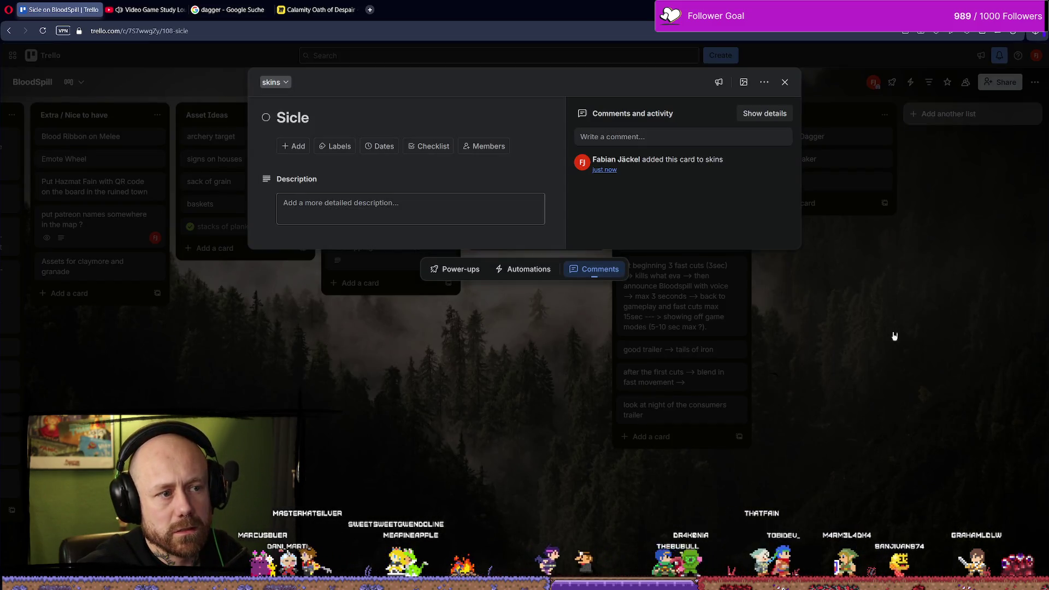
{"action": "key", "text": "ctrl+c"}
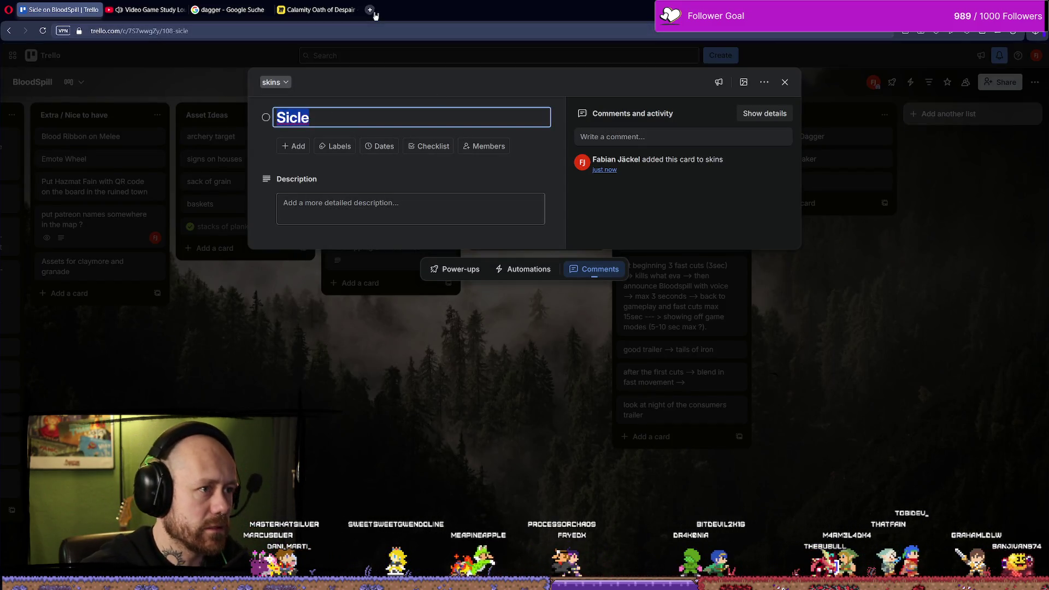
{"action": "left_click", "coordinate": [370, 10]}
{"action": "key", "text": "ctrl+v"}
{"action": "key", "text": "Return"}
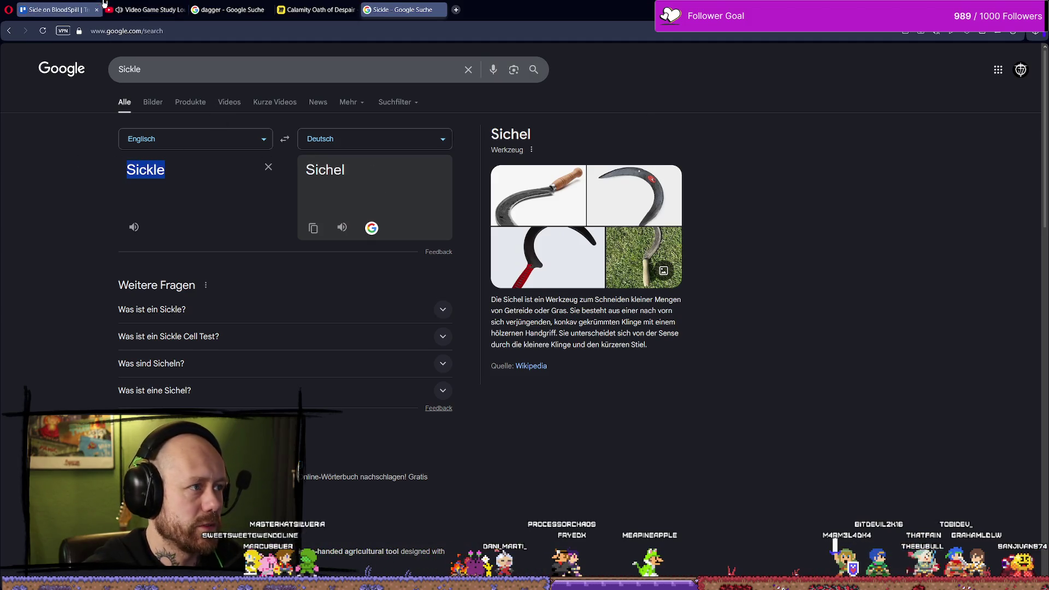
{"action": "left_click", "coordinate": [61, 9]}
Rename the card to 'Sickle' and close it back to the board
{"action": "left_click", "coordinate": [306, 117]}
{"action": "type", "text": "Sickle"}
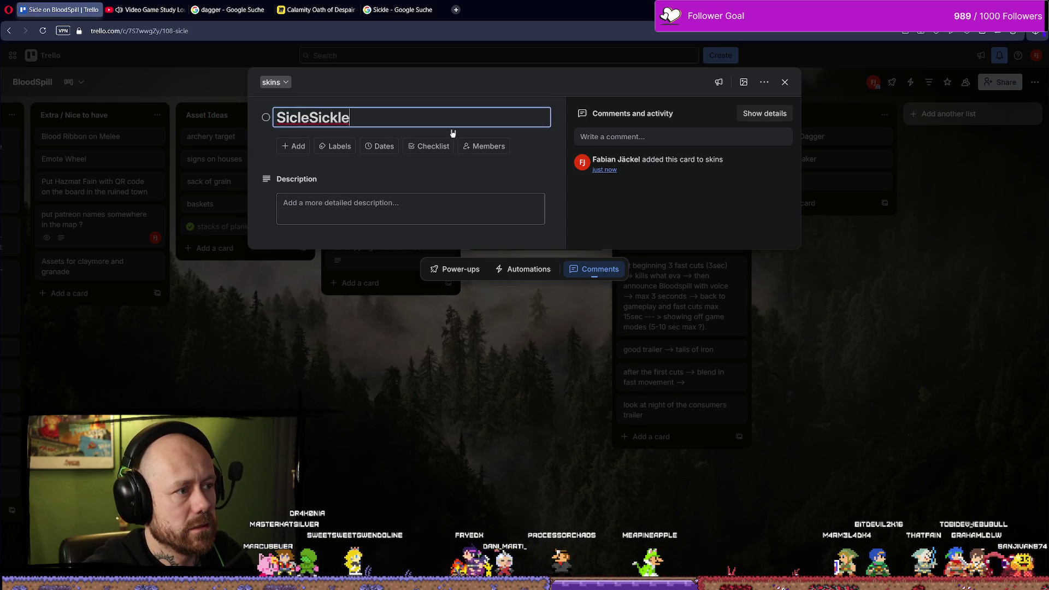
{"action": "key", "text": "ctrl+a"}
{"action": "type", "text": "Sickle"}
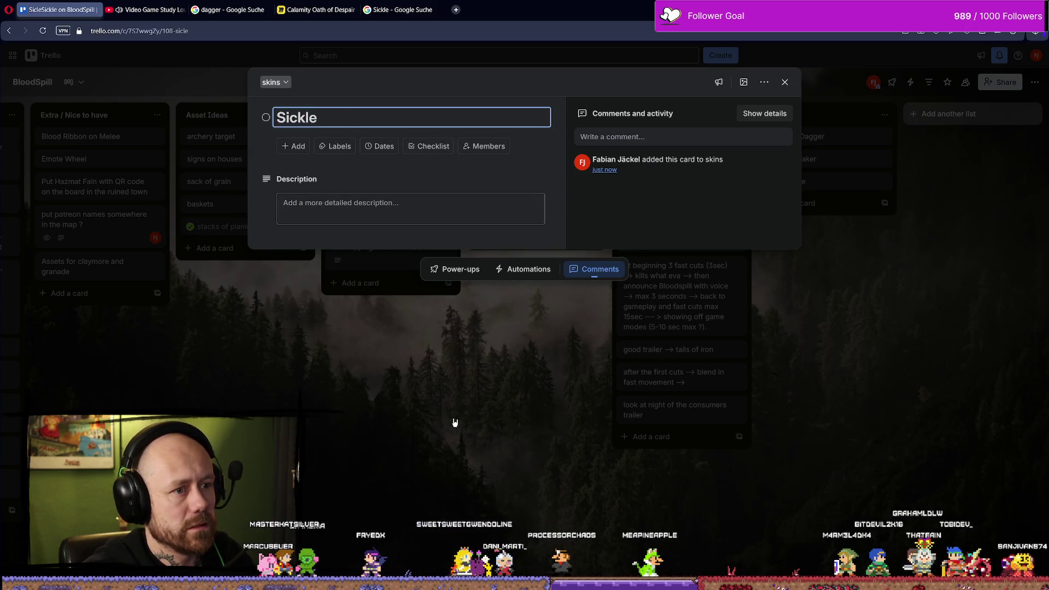
{"action": "left_click", "coordinate": [456, 422]}
{"action": "key", "text": "ctrl+Tab"}
{"action": "key", "text": "ctrl+Tab"}
{"action": "key", "text": "ctrl+Tab"}
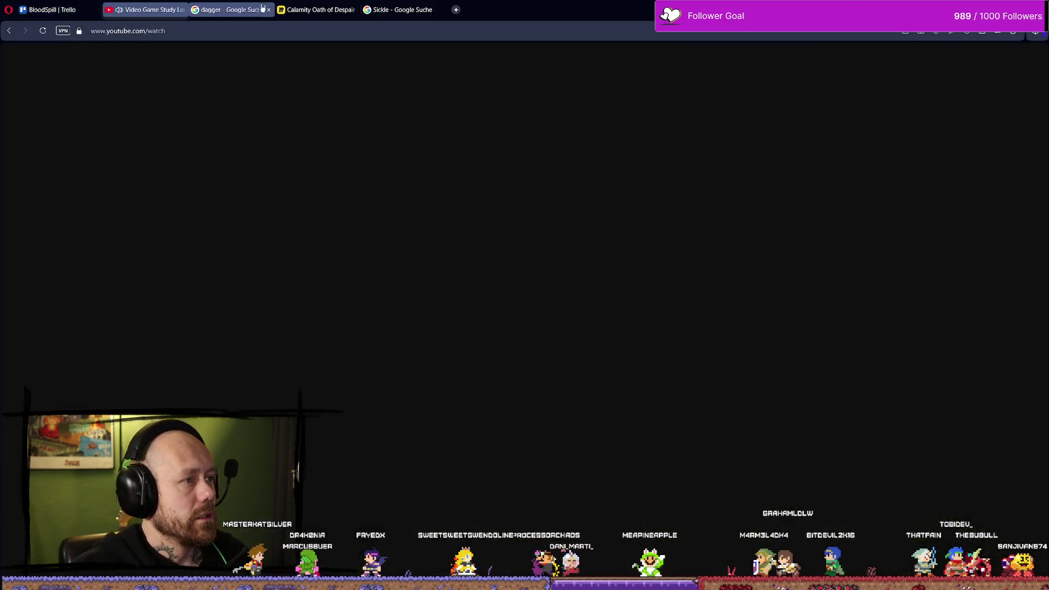
Close the Sickle search tab and choose Save Image on the weapon image in Discord's #mod
{"action": "key", "text": "ctrl+w"}
{"action": "key", "text": "ctrl+shift+Tab"}
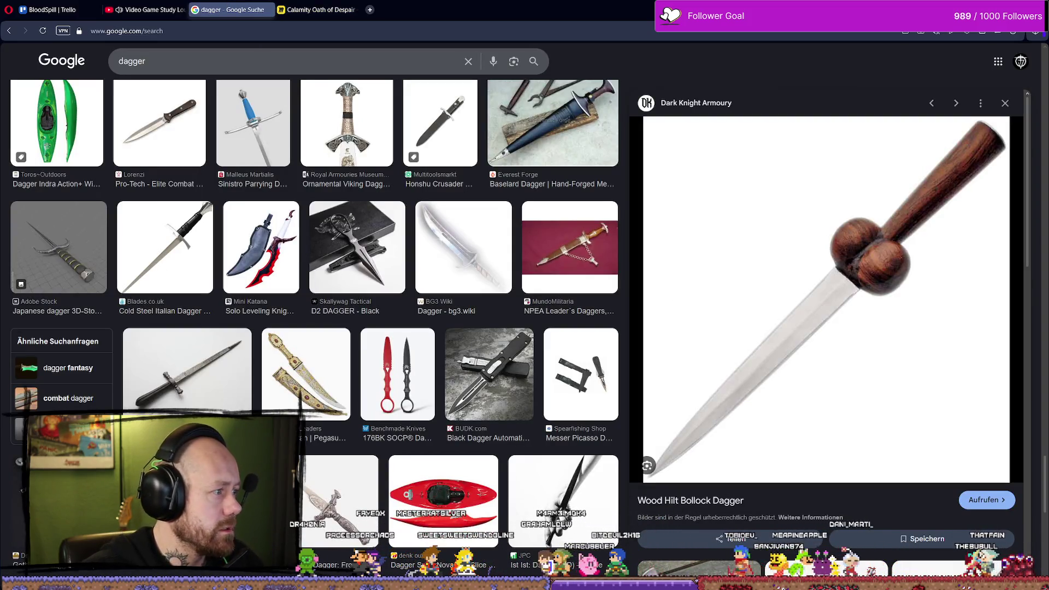
{"action": "key", "text": "alt+Tab"}
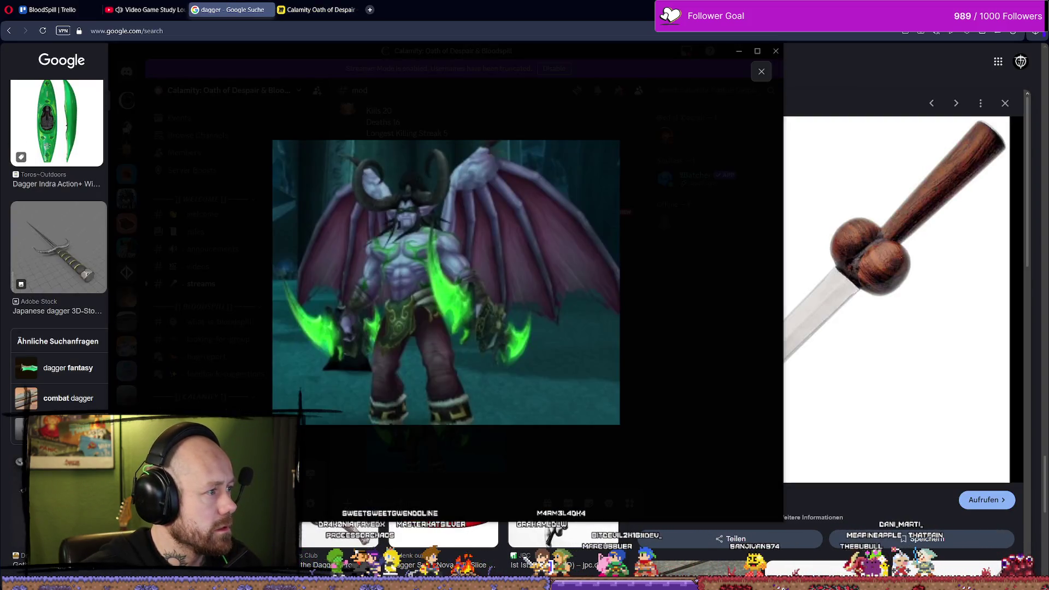
{"action": "left_click", "coordinate": [623, 302]}
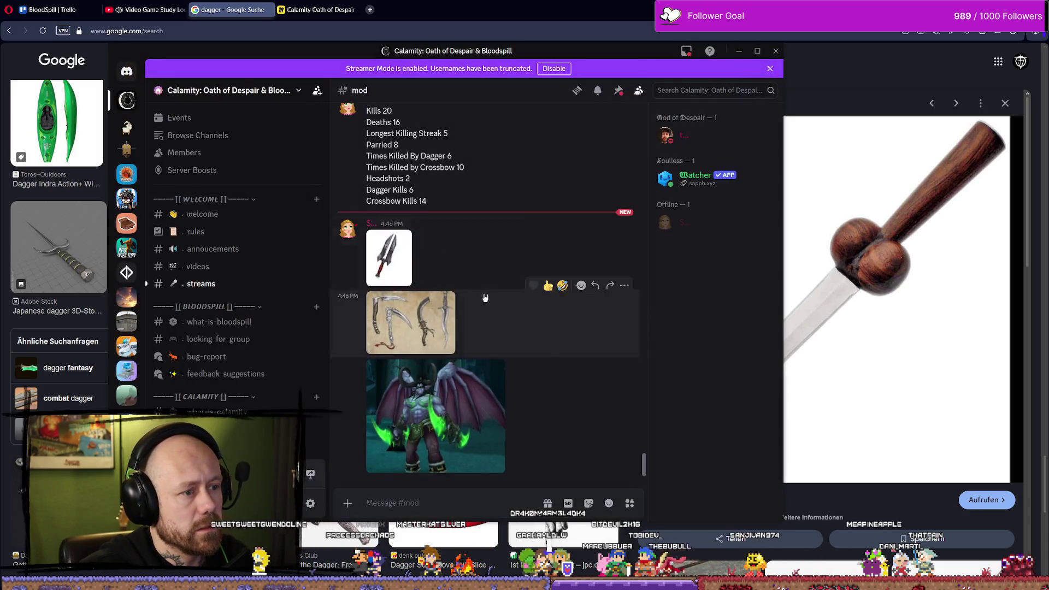
{"action": "right_click", "coordinate": [386, 252]}
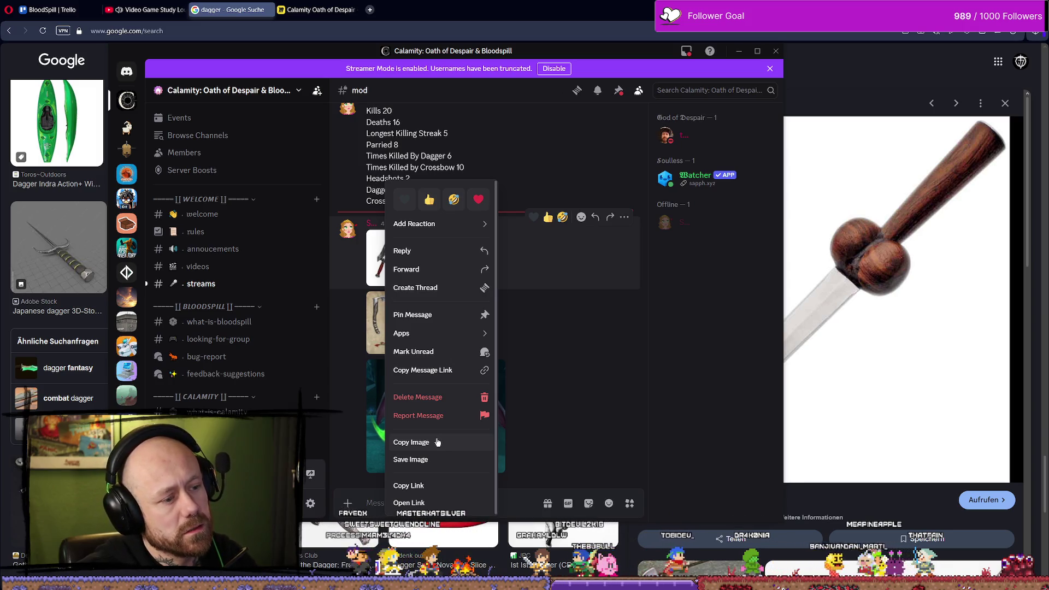
{"action": "left_click", "coordinate": [430, 460]}
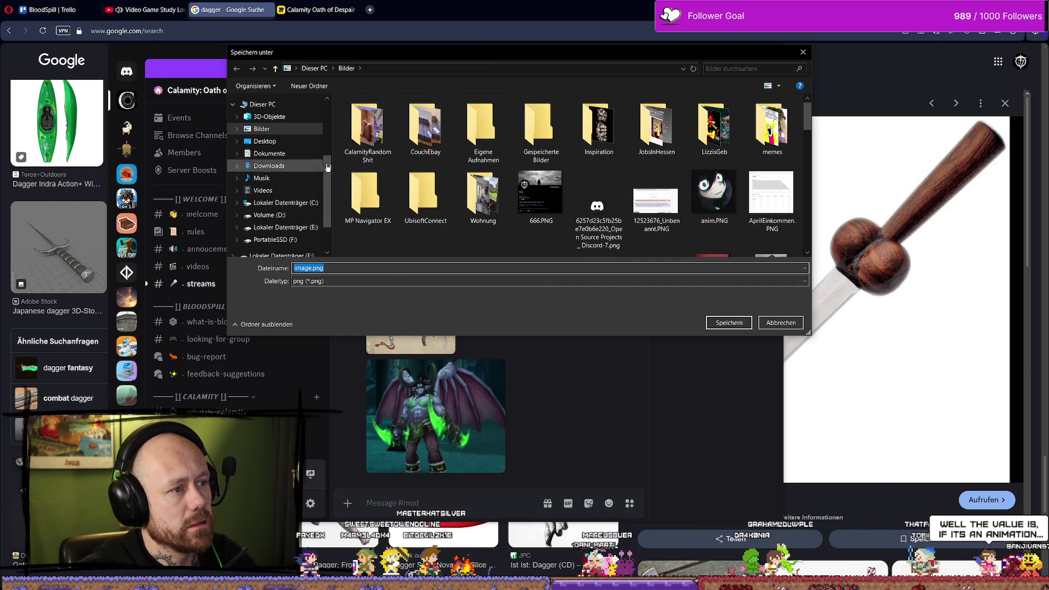
Create a BloodspillShit folder in Bilder and save image.png into it
{"action": "right_click", "coordinate": [473, 245]}
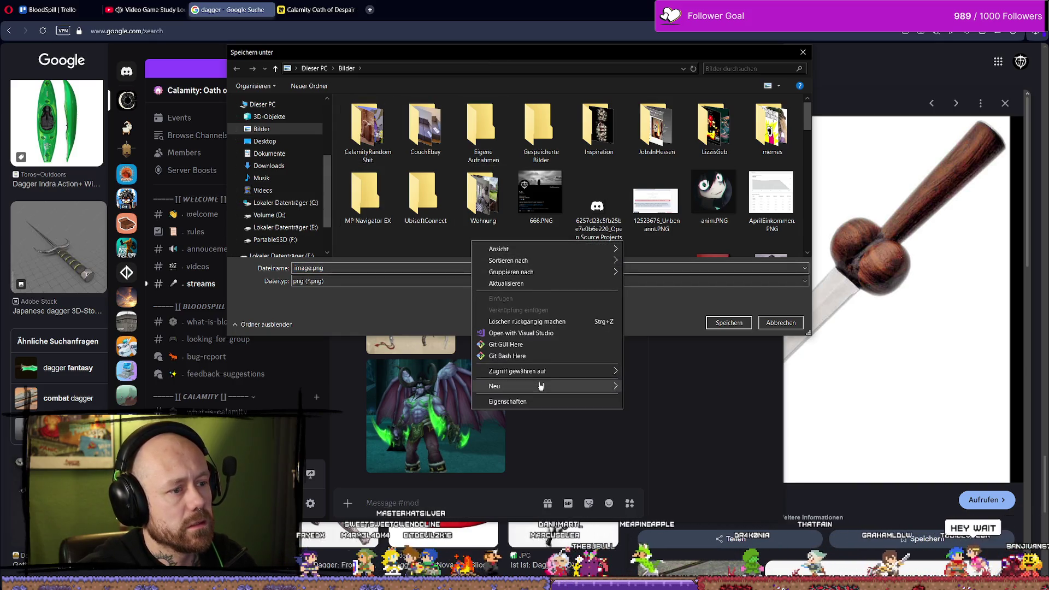
{"action": "mouse_move", "coordinate": [615, 389]}
{"action": "left_click", "coordinate": [658, 395]}
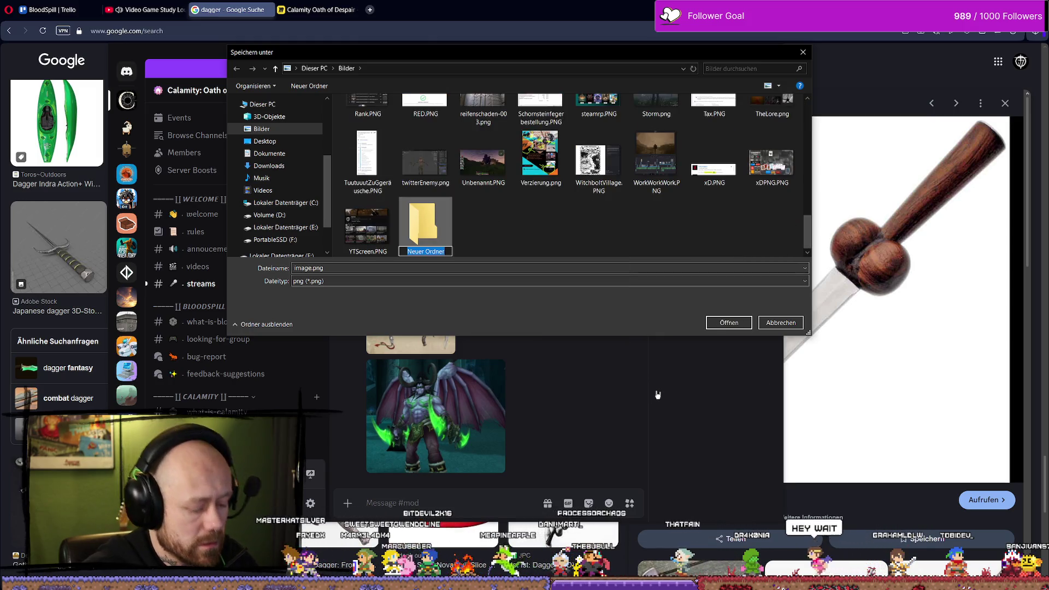
{"action": "type", "text": "BloodspillShit"}
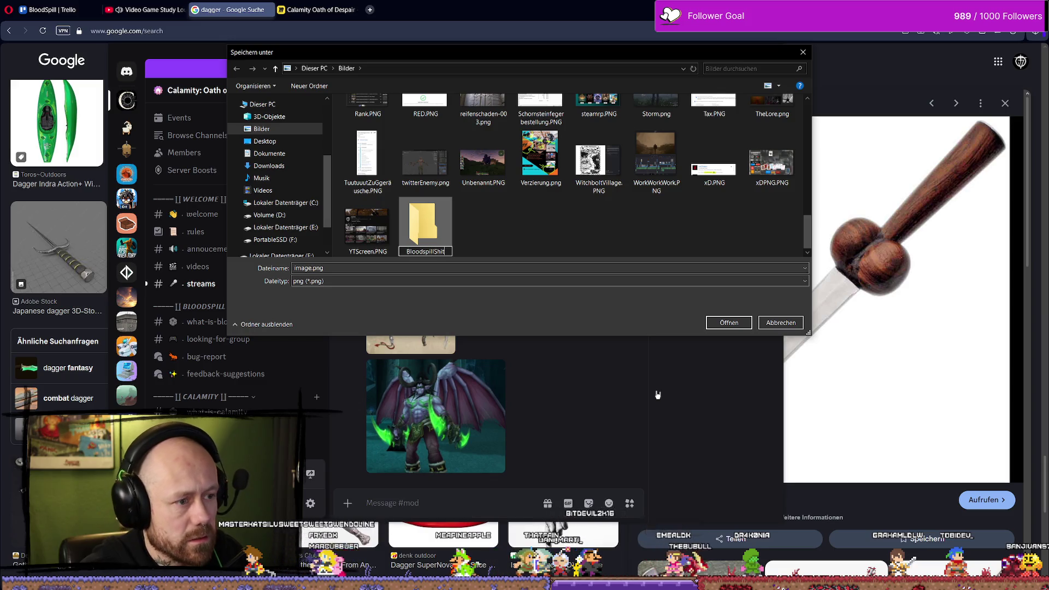
{"action": "key", "text": "Return"}
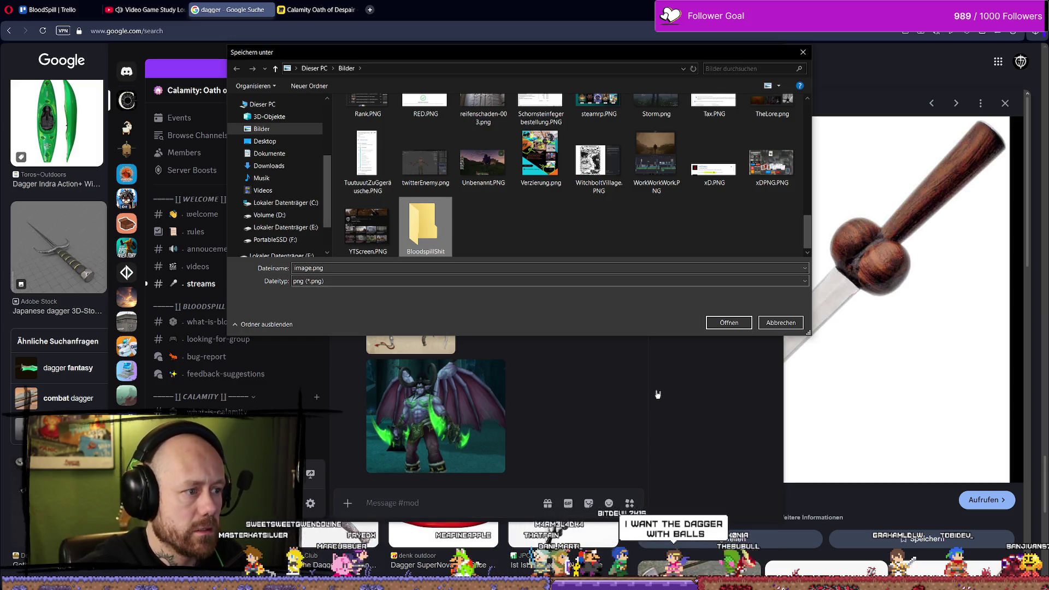
{"action": "key", "text": "Return"}
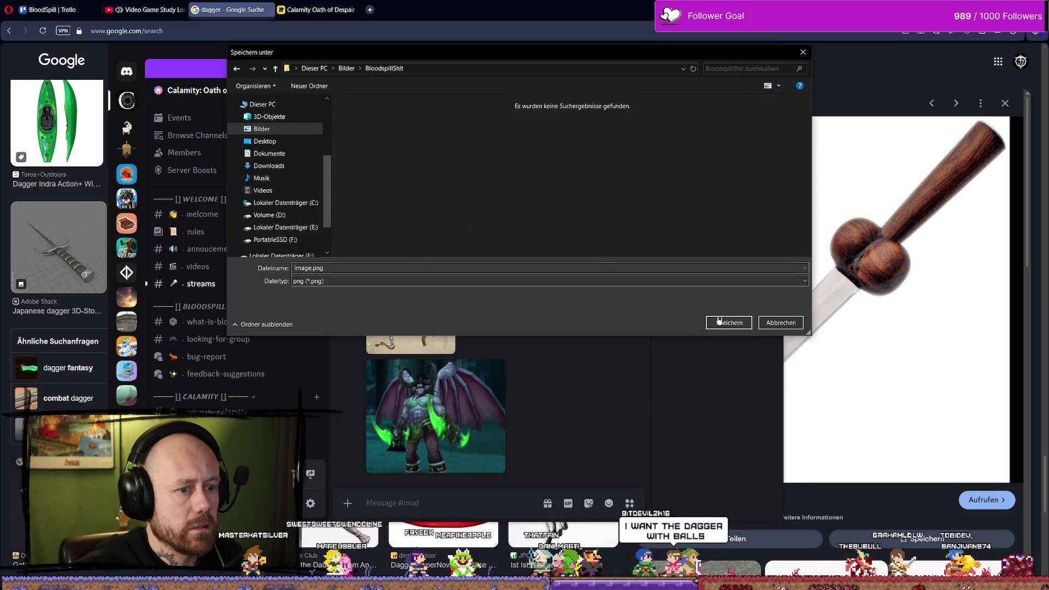
{"action": "key", "text": "Return"}
Save the enlarged curved-blades image into BloodspillShit as imag2e.png
{"action": "left_click", "coordinate": [443, 297]}
{"action": "right_click", "coordinate": [465, 302]}
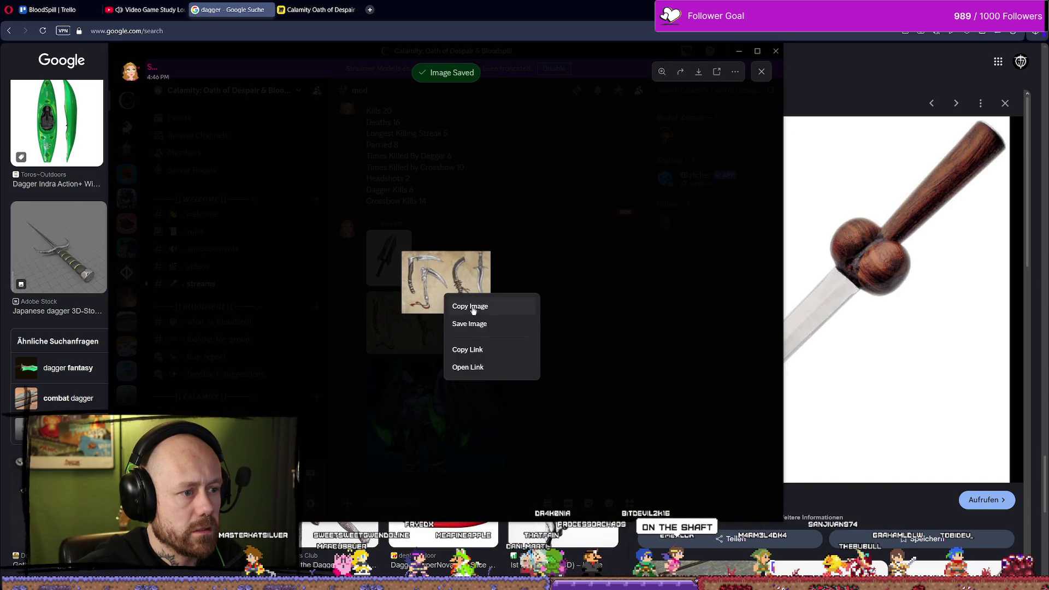
{"action": "left_click", "coordinate": [499, 324]}
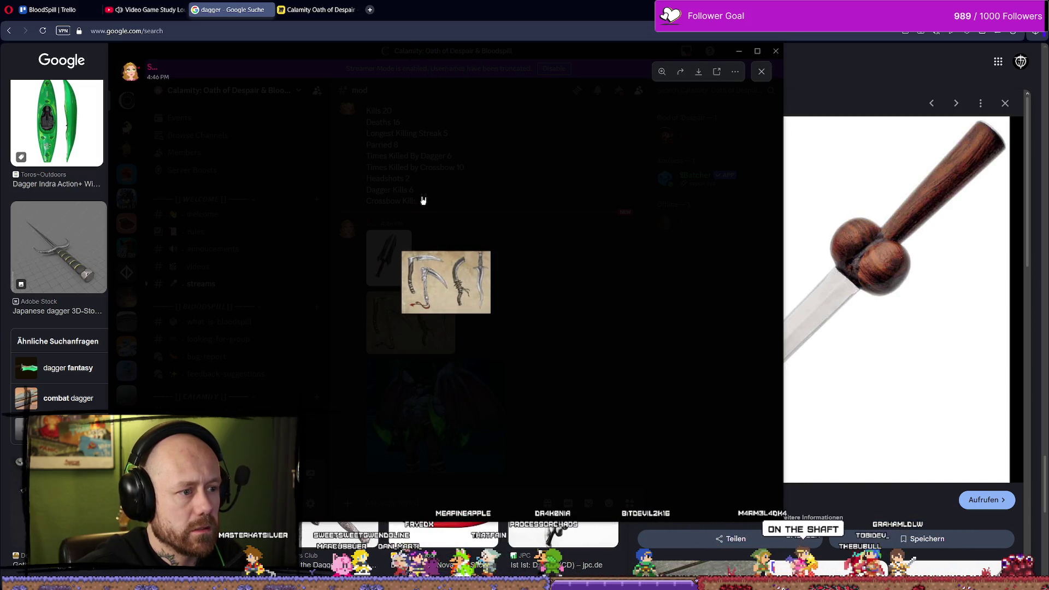
{"action": "left_click", "coordinate": [309, 268]}
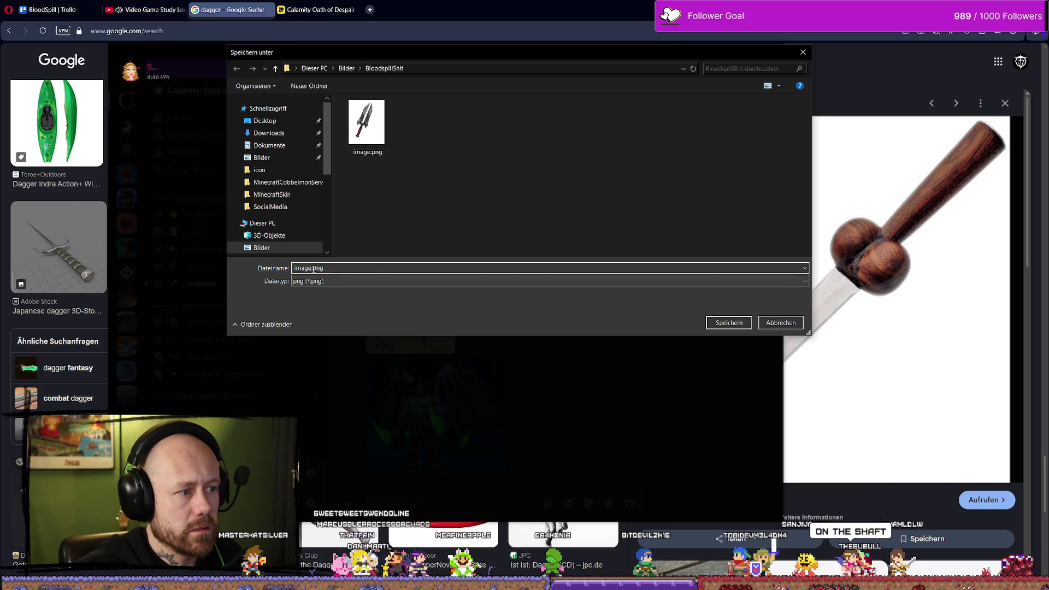
{"action": "type", "text": "2"}
{"action": "left_click", "coordinate": [734, 324]}
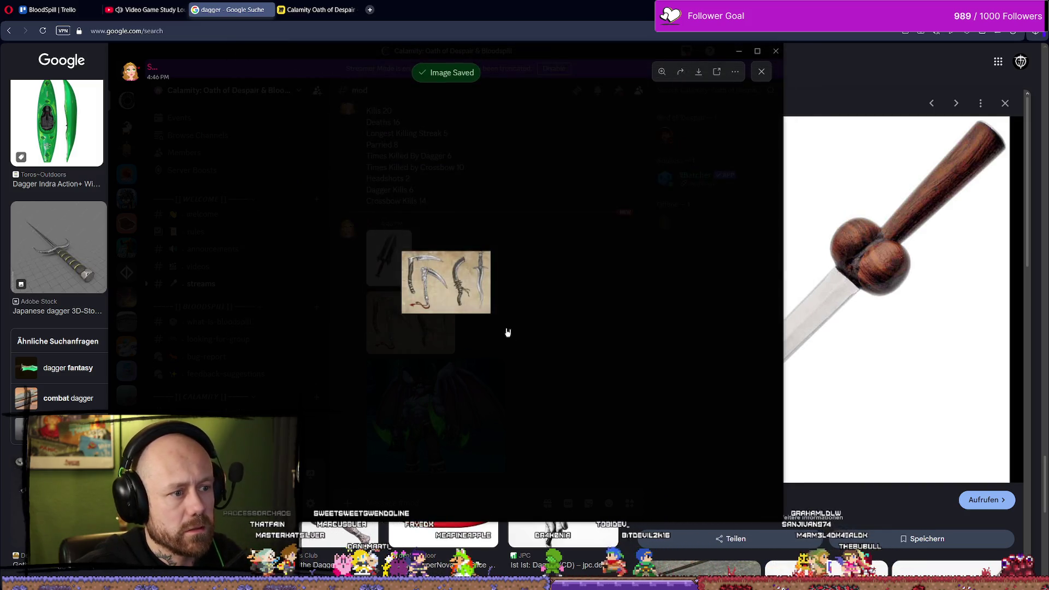
{"action": "left_click", "coordinate": [541, 330]}
Save the winged demon image into BloodspillShit as ima2ge.png
{"action": "left_click", "coordinate": [481, 423]}
{"action": "right_click", "coordinate": [487, 347]}
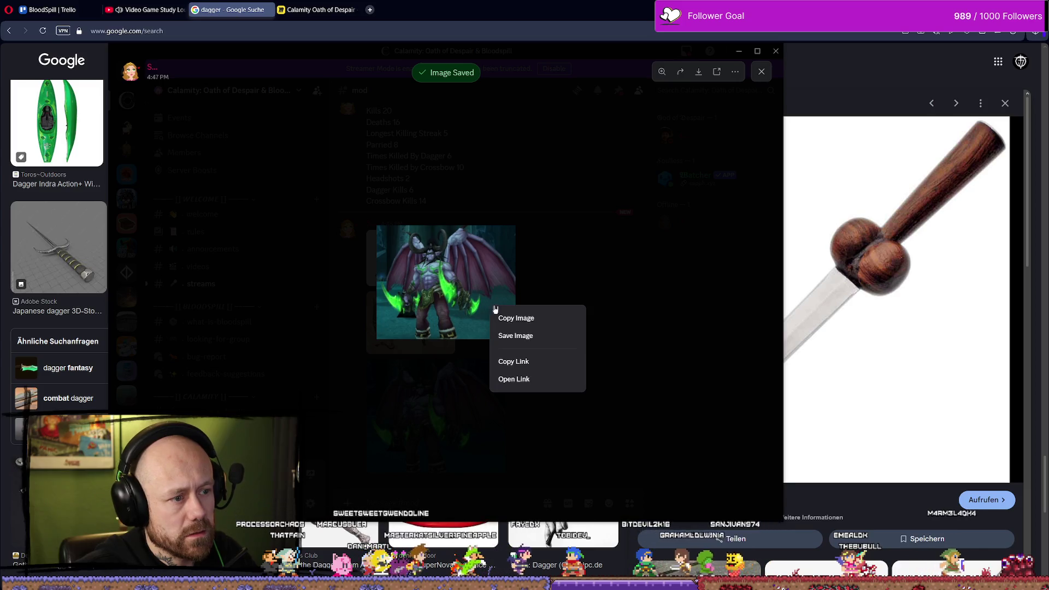
{"action": "left_click", "coordinate": [538, 337]}
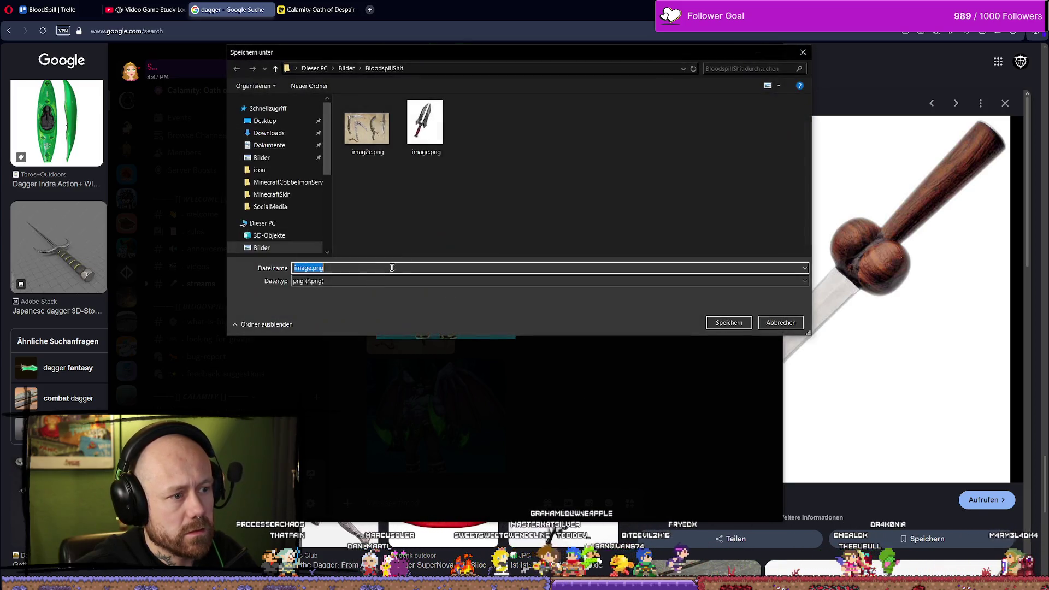
{"action": "type", "text": "23"}
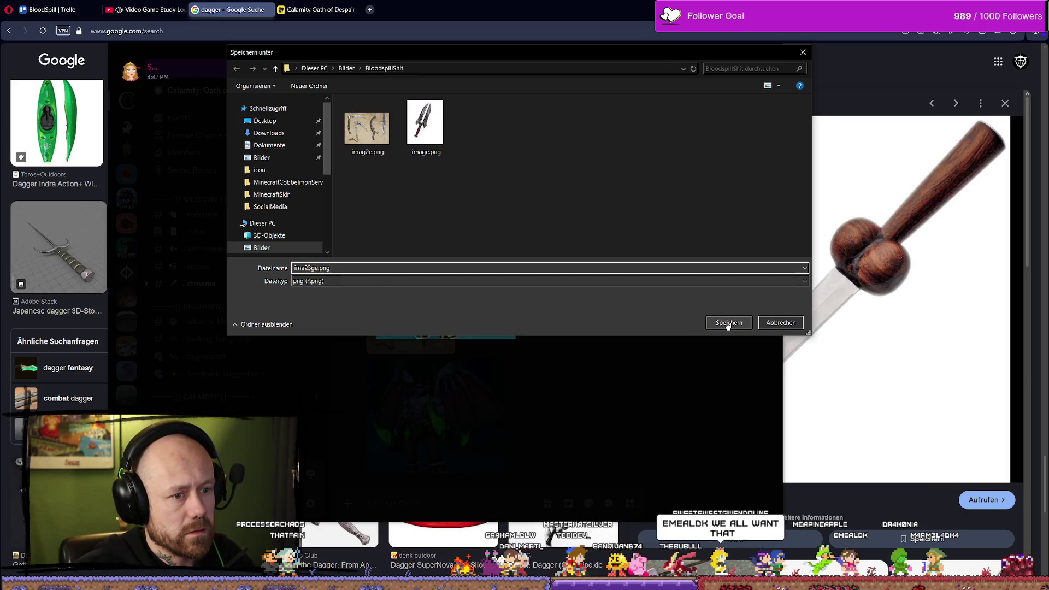
{"action": "left_click", "coordinate": [729, 324]}
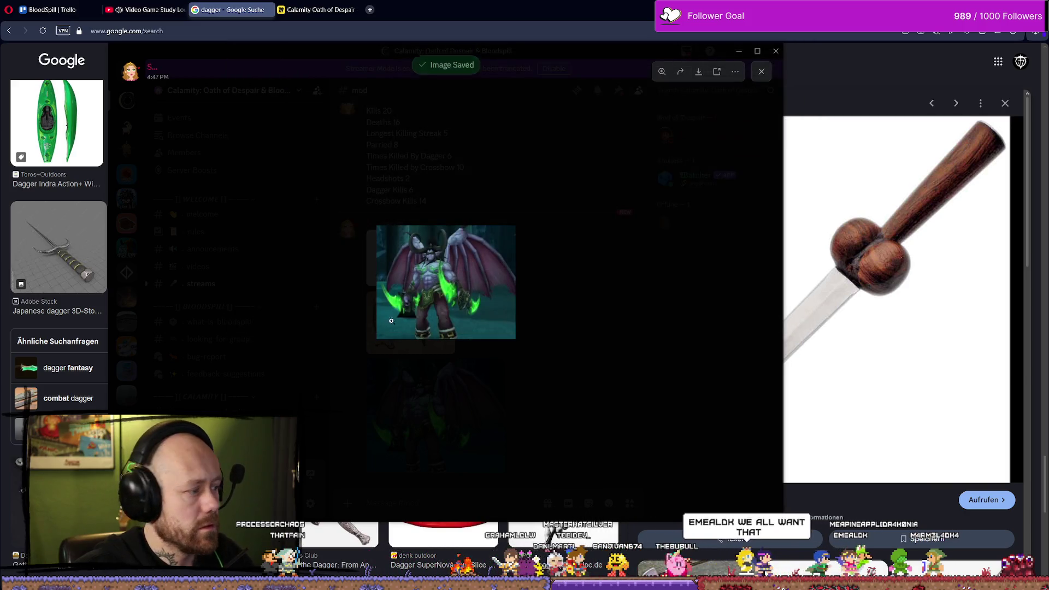
{"action": "left_click", "coordinate": [559, 279]}
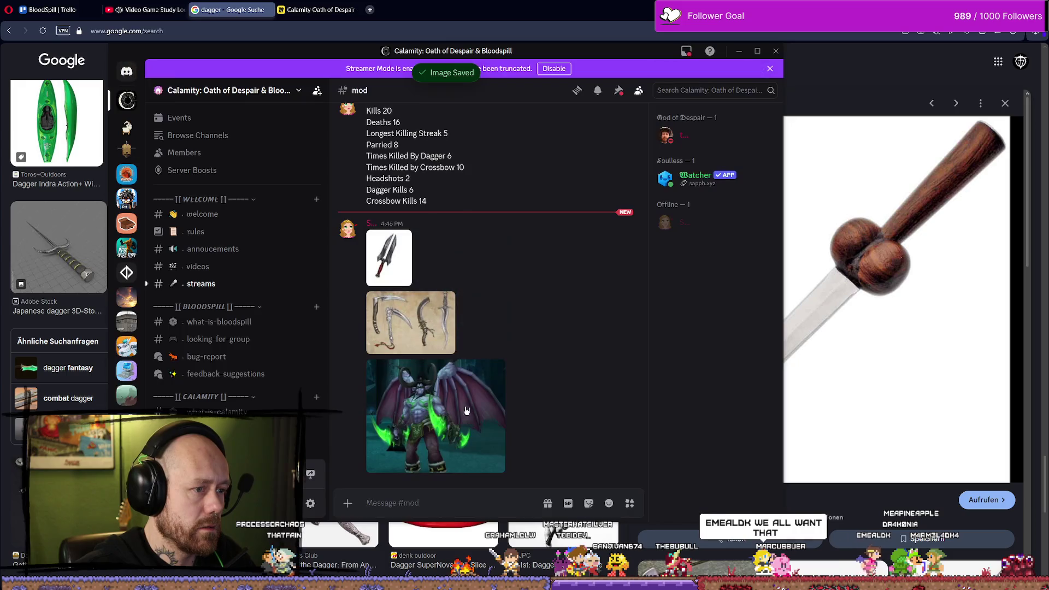
Copy the link to the demon image and return to the dagger image results
{"action": "right_click", "coordinate": [452, 404]}
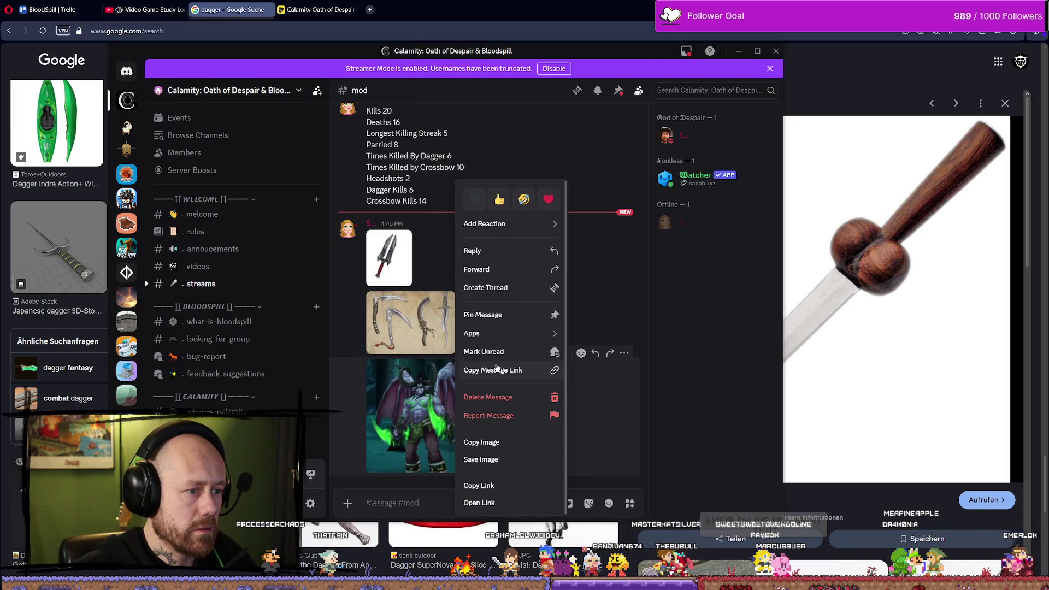
{"action": "key", "text": "Escape"}
{"action": "right_click", "coordinate": [468, 415]}
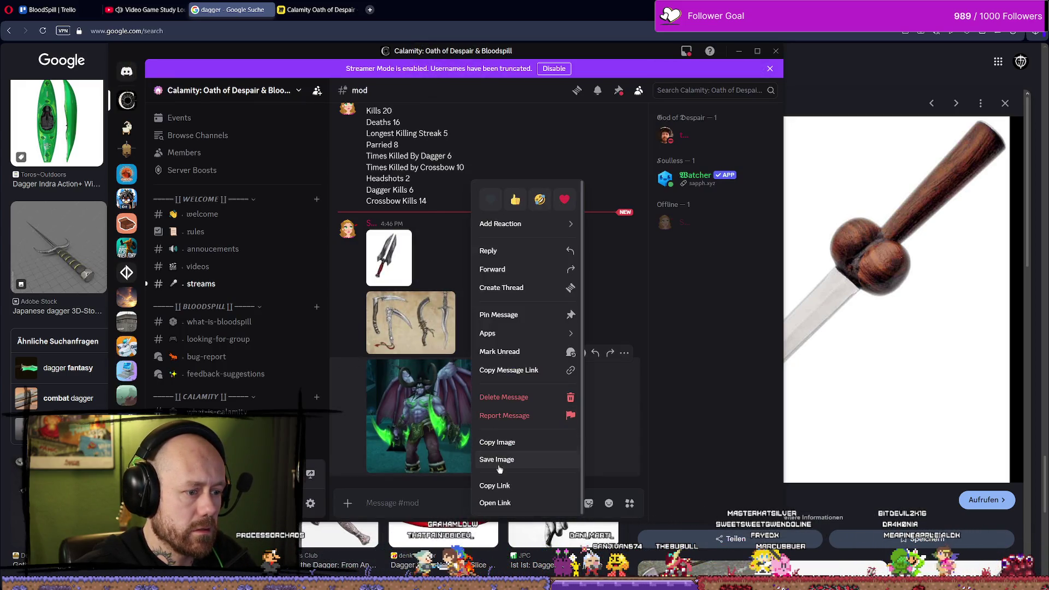
{"action": "left_click", "coordinate": [513, 490]}
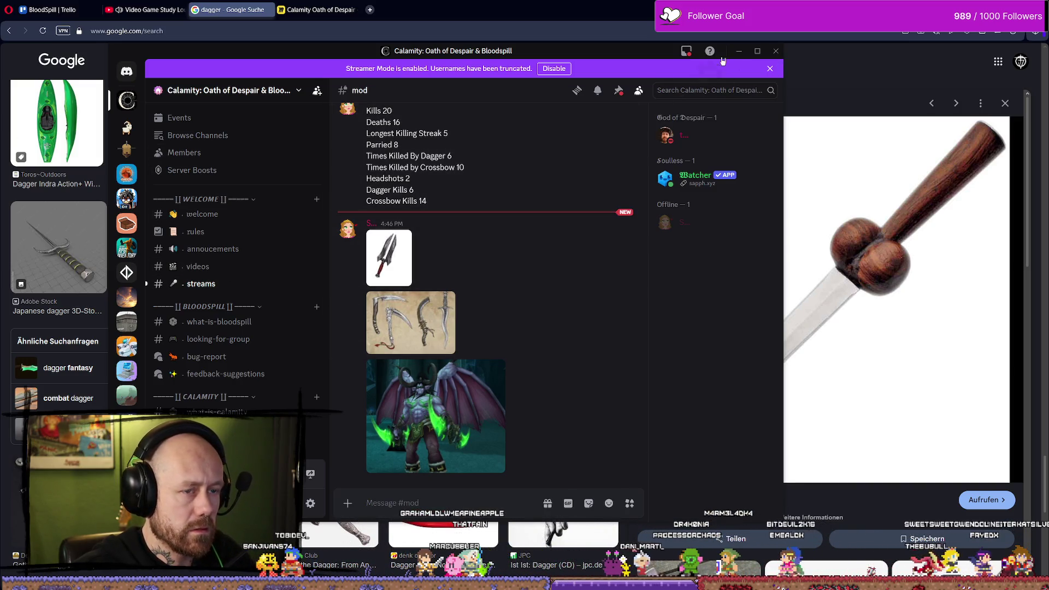
{"action": "key", "text": "alt+Tab"}
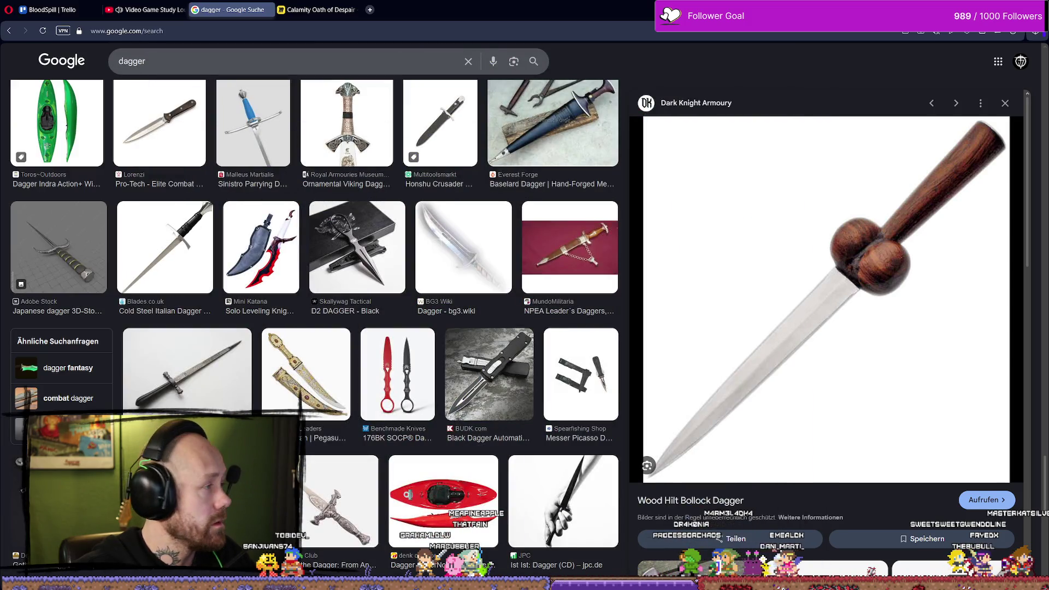
Save the Historical Decorative Daggers image as Deko-Dolche.jpg into BloodspillShit
{"action": "scroll", "coordinate": [572, 434], "scroll_direction": "down", "scroll_amount": 15}
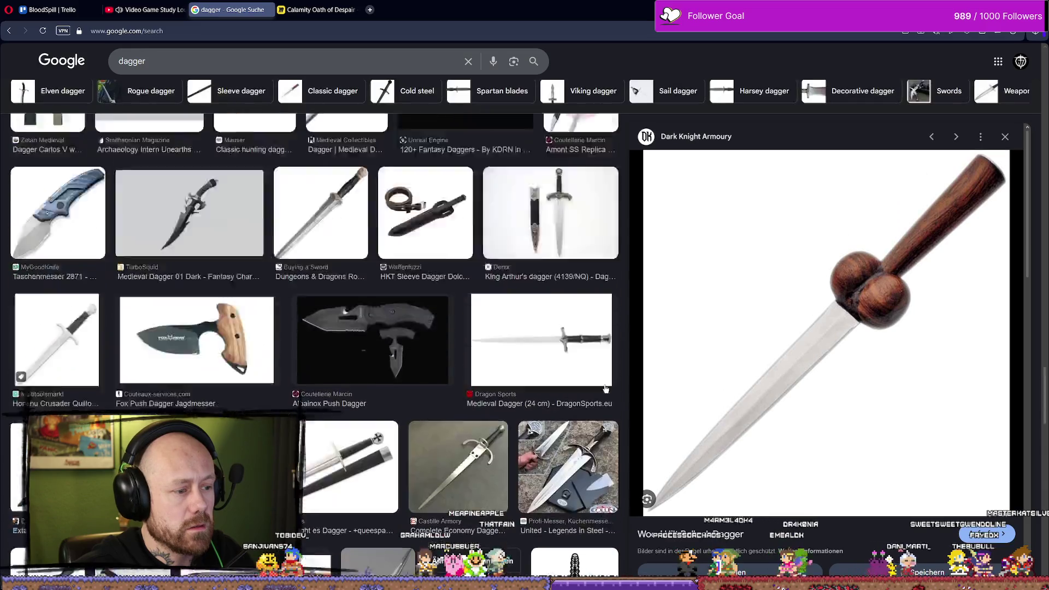
{"action": "scroll", "coordinate": [546, 289], "scroll_direction": "up", "scroll_amount": 15}
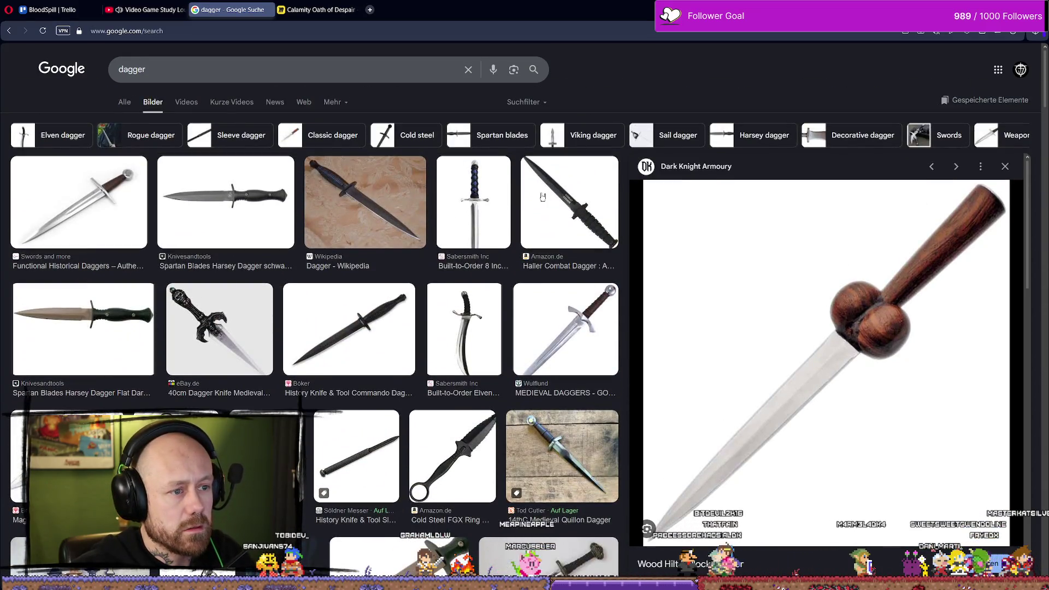
{"action": "left_click", "coordinate": [543, 196]}
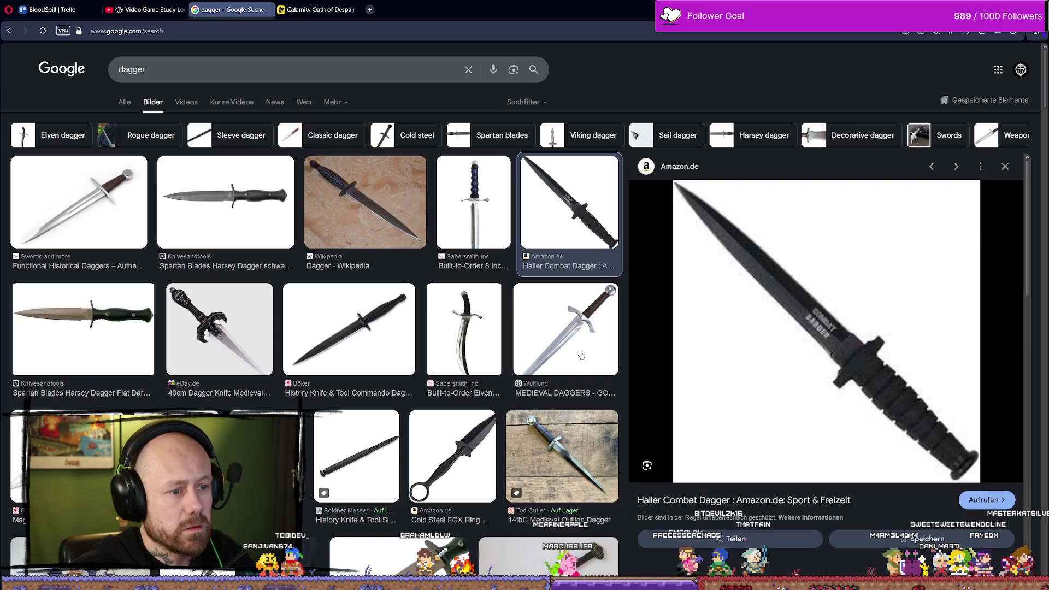
{"action": "scroll", "coordinate": [586, 453], "scroll_direction": "down", "scroll_amount": 4}
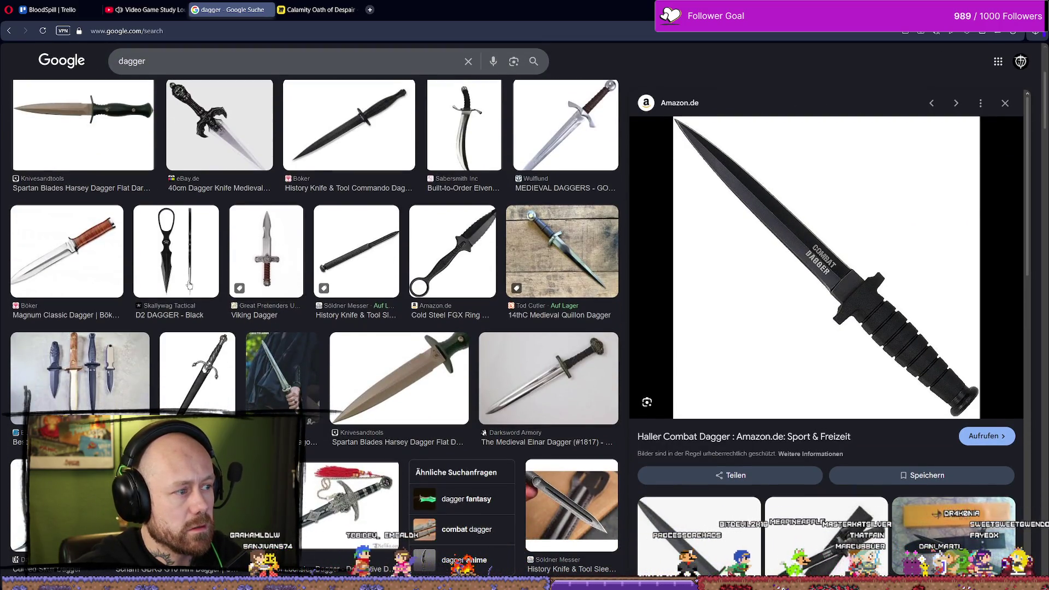
{"action": "scroll", "coordinate": [229, 303], "scroll_direction": "up", "scroll_amount": 4}
{"action": "scroll", "coordinate": [229, 303], "scroll_direction": "down", "scroll_amount": 10}
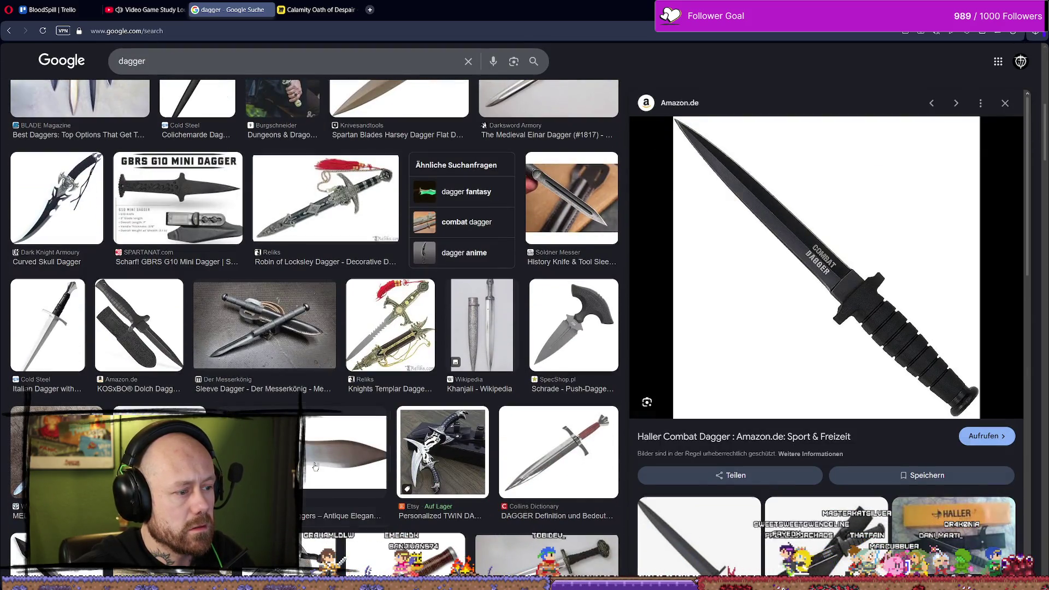
{"action": "left_click", "coordinate": [316, 466]}
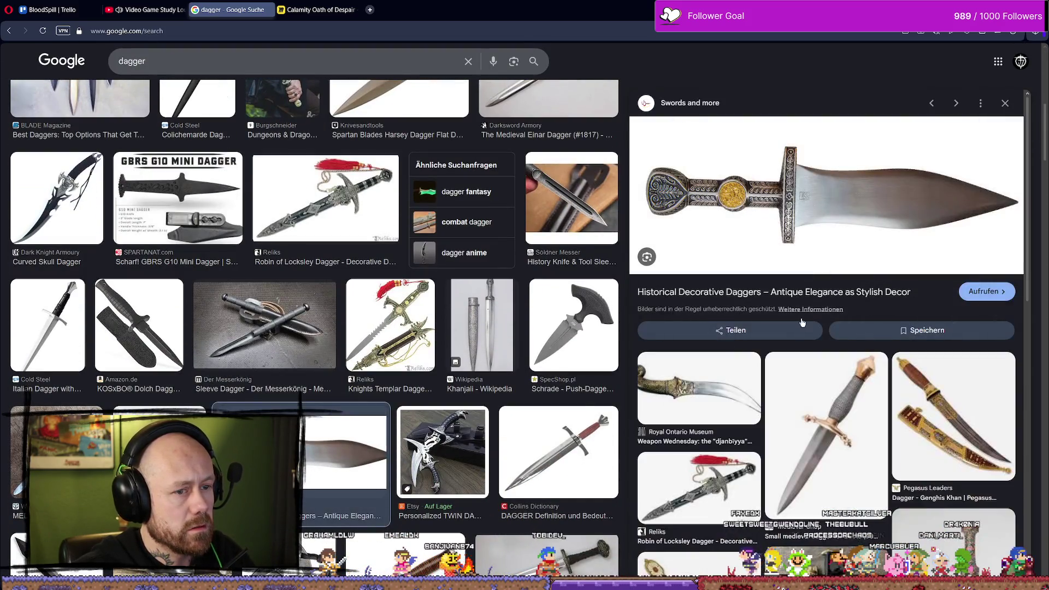
{"action": "right_click", "coordinate": [818, 210]}
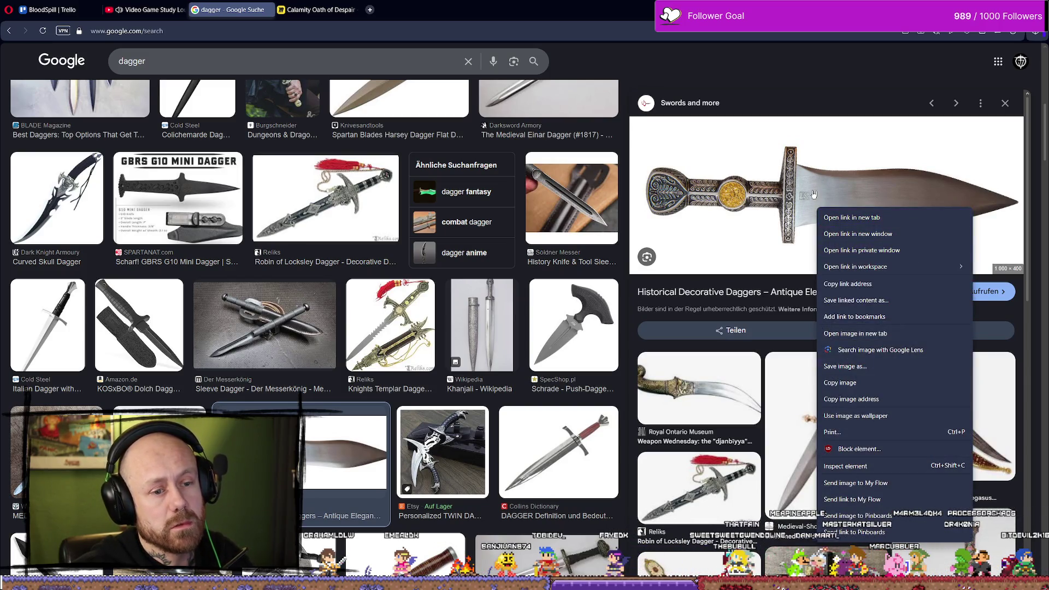
{"action": "left_click", "coordinate": [844, 366]}
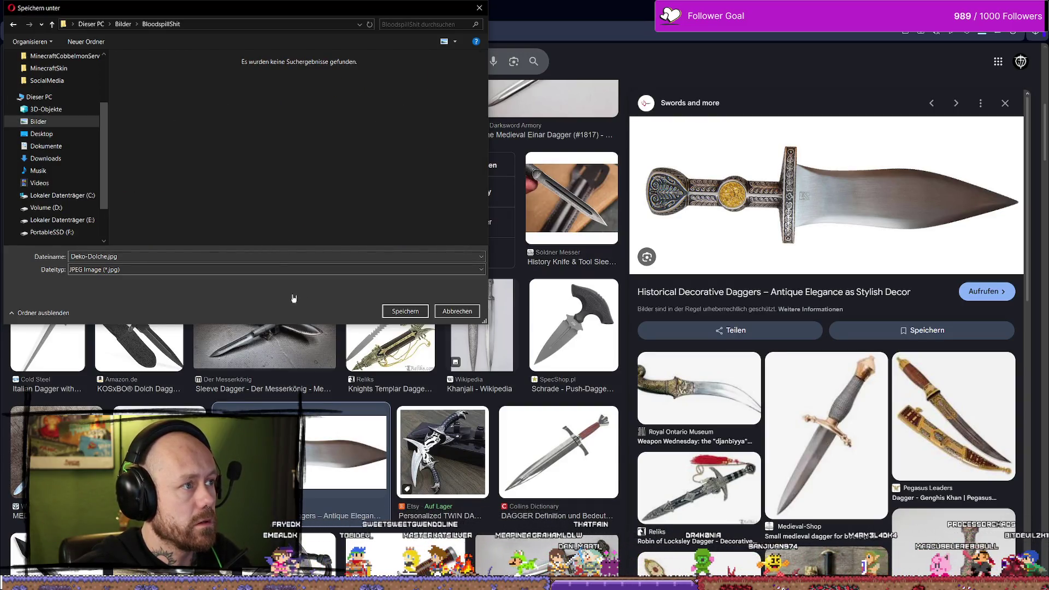
{"action": "left_click", "coordinate": [406, 311]}
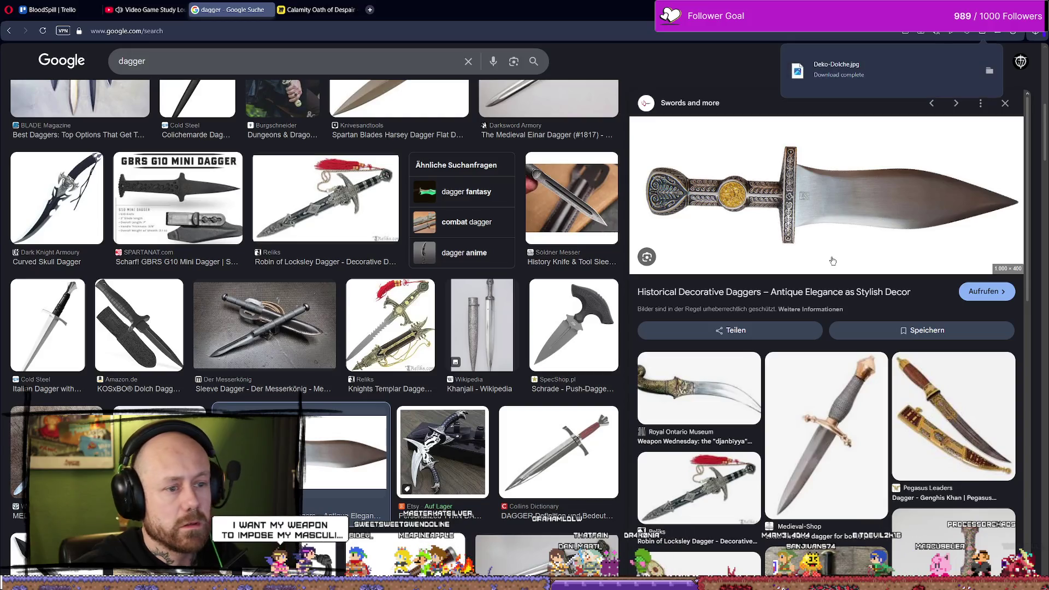
Save the Royal Ontario Museum djanbiyya dagger image into BloodspillShit
{"action": "left_click", "coordinate": [699, 388]}
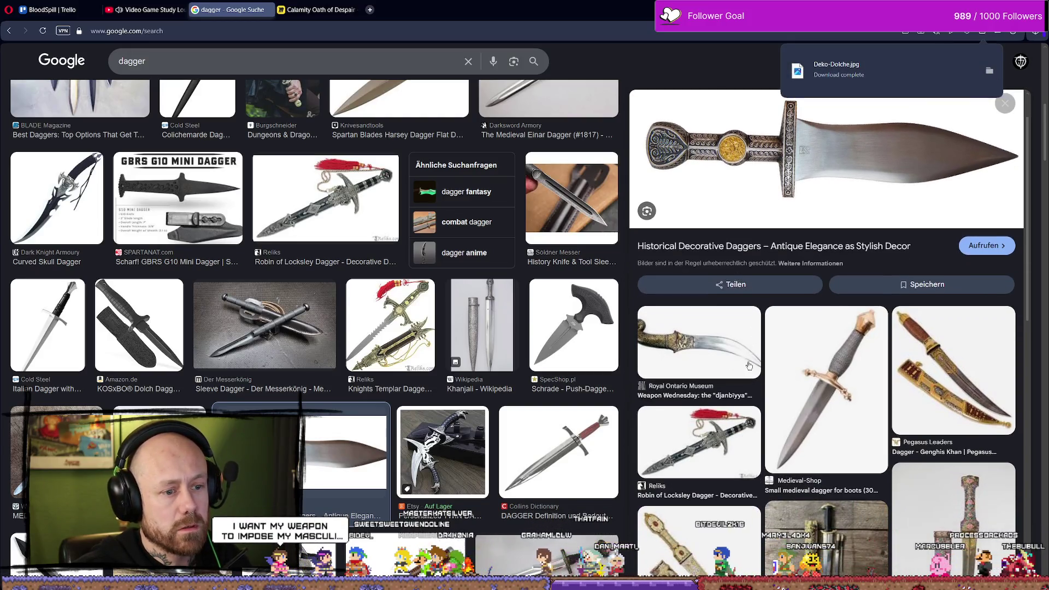
{"action": "right_click", "coordinate": [802, 194]}
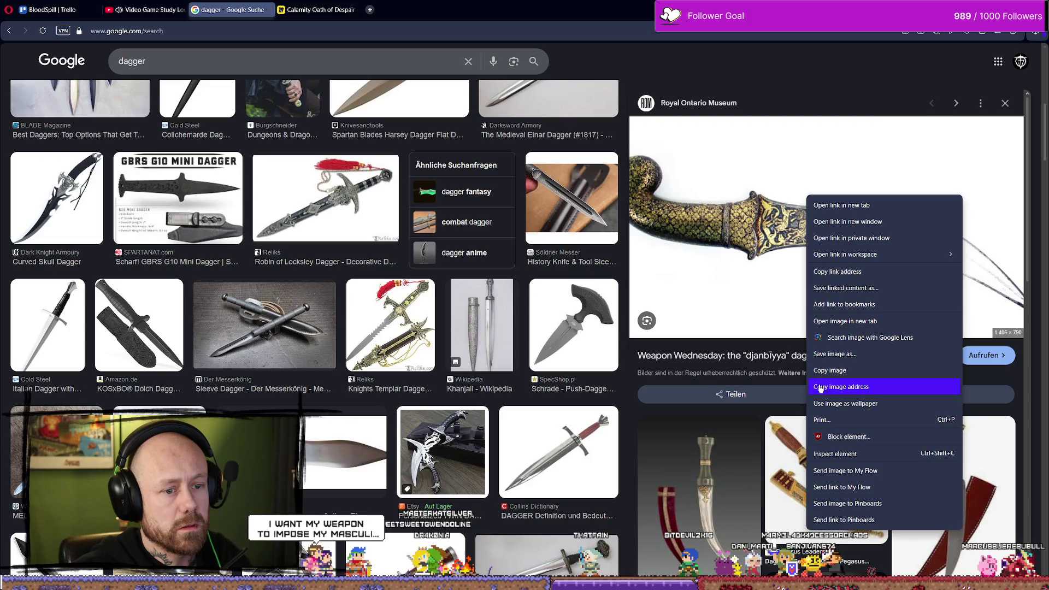
{"action": "left_click", "coordinate": [894, 321]}
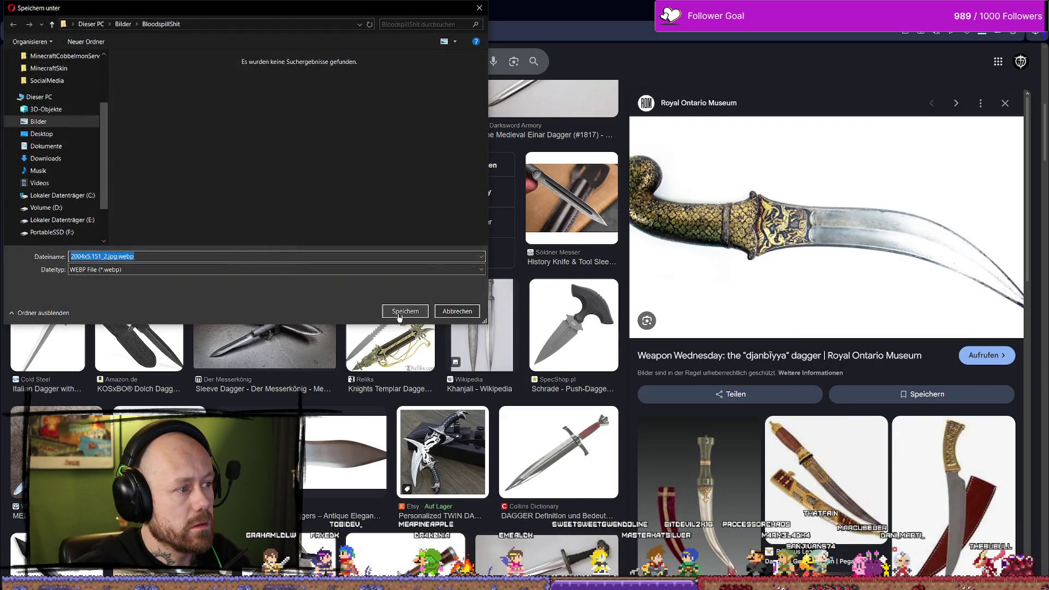
{"action": "key", "text": "Return"}
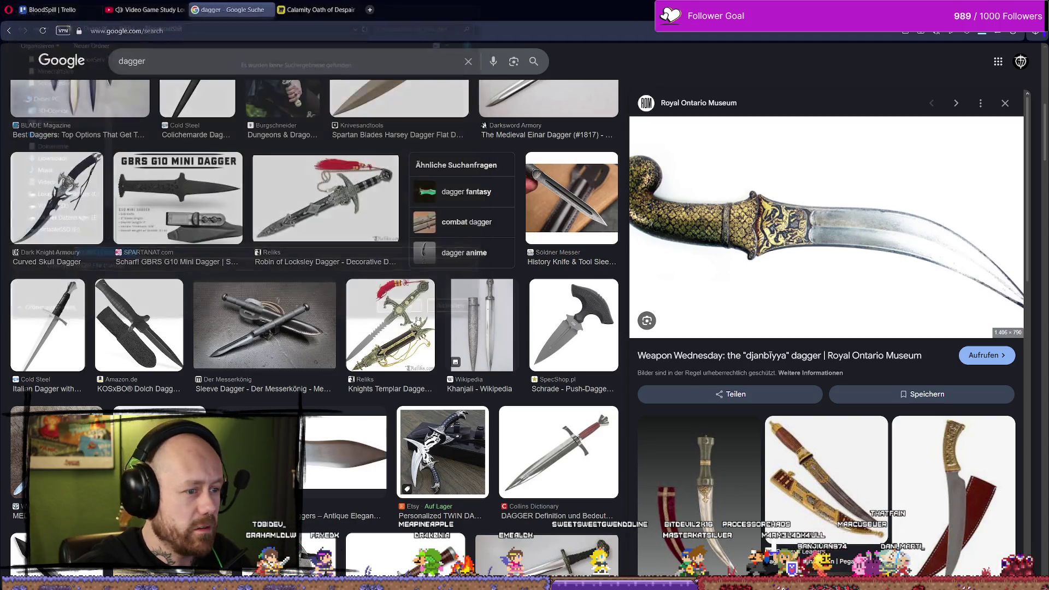
Save the Dreamstime ornate dagger with Arabic inscriptions as a .webp into BloodspillShit
{"action": "scroll", "coordinate": [827, 268], "scroll_direction": "down", "scroll_amount": 5}
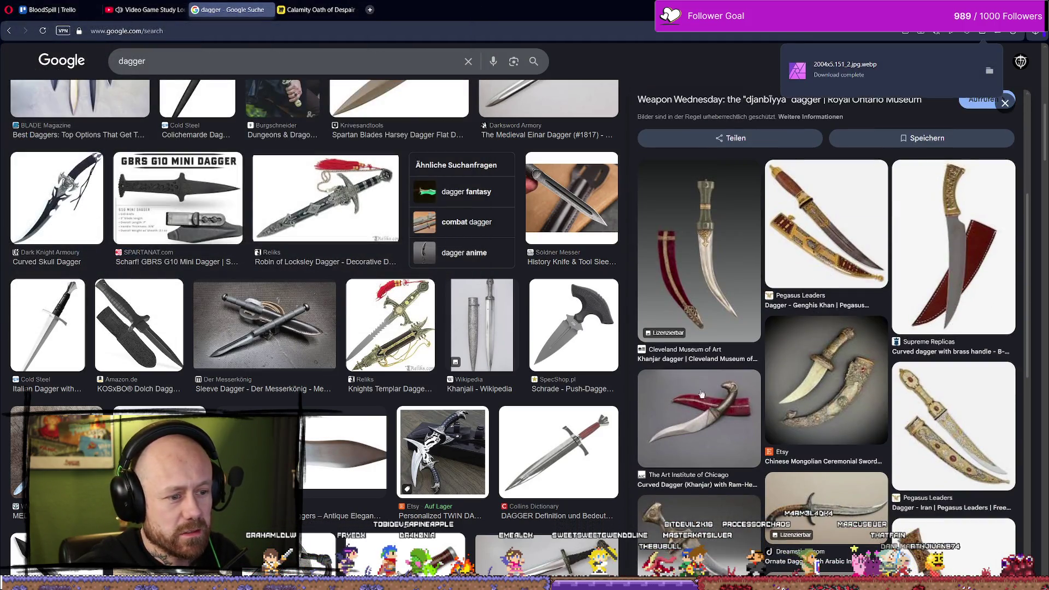
{"action": "scroll", "coordinate": [792, 284], "scroll_direction": "down", "scroll_amount": 1}
{"action": "scroll", "coordinate": [791, 284], "scroll_direction": "down", "scroll_amount": 3}
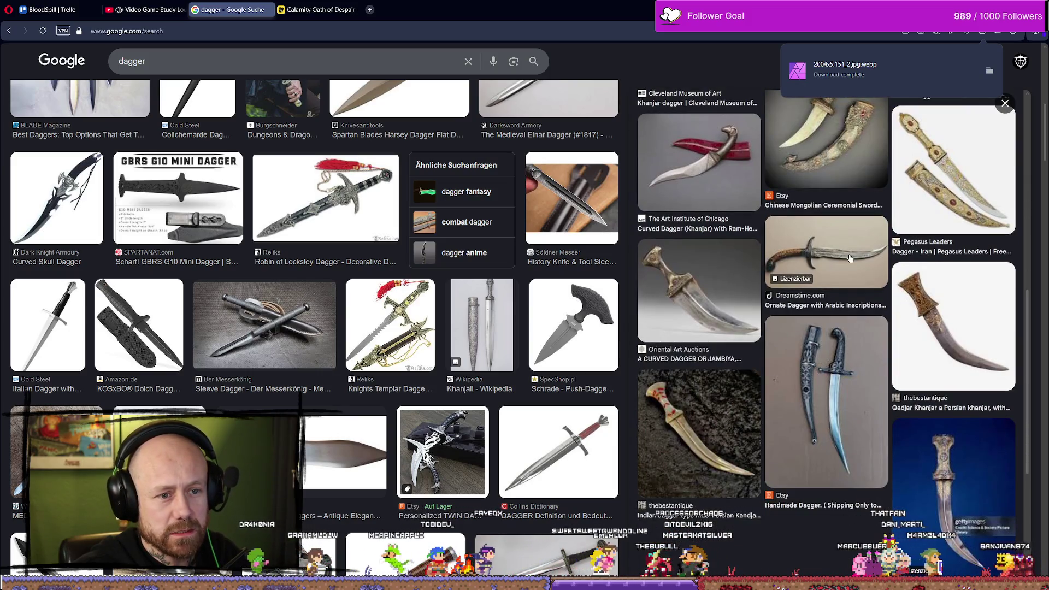
{"action": "left_click", "coordinate": [860, 250]}
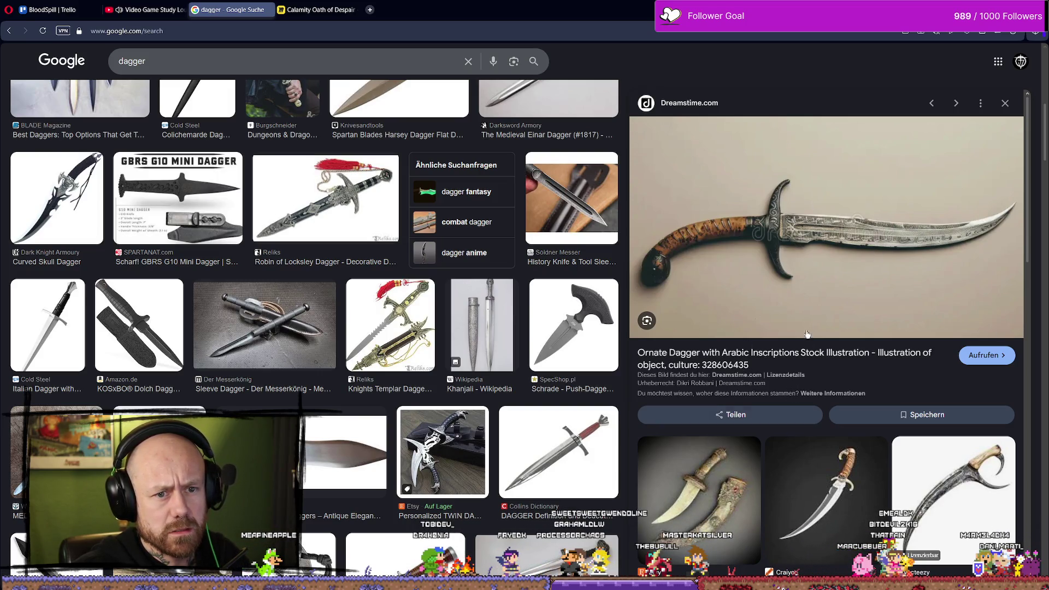
{"action": "right_click", "coordinate": [795, 239]}
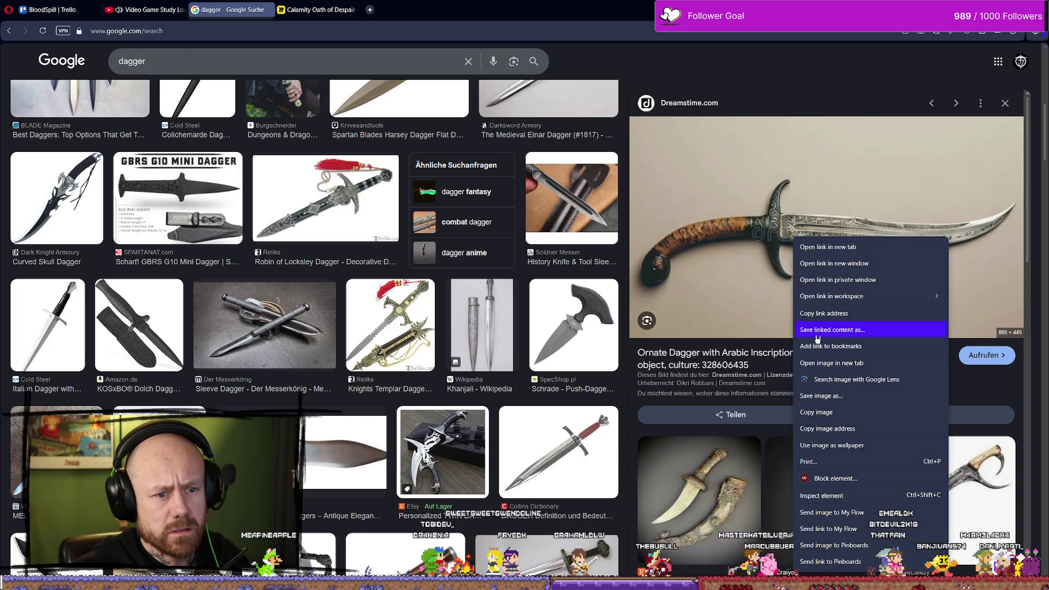
{"action": "left_click", "coordinate": [847, 396]}
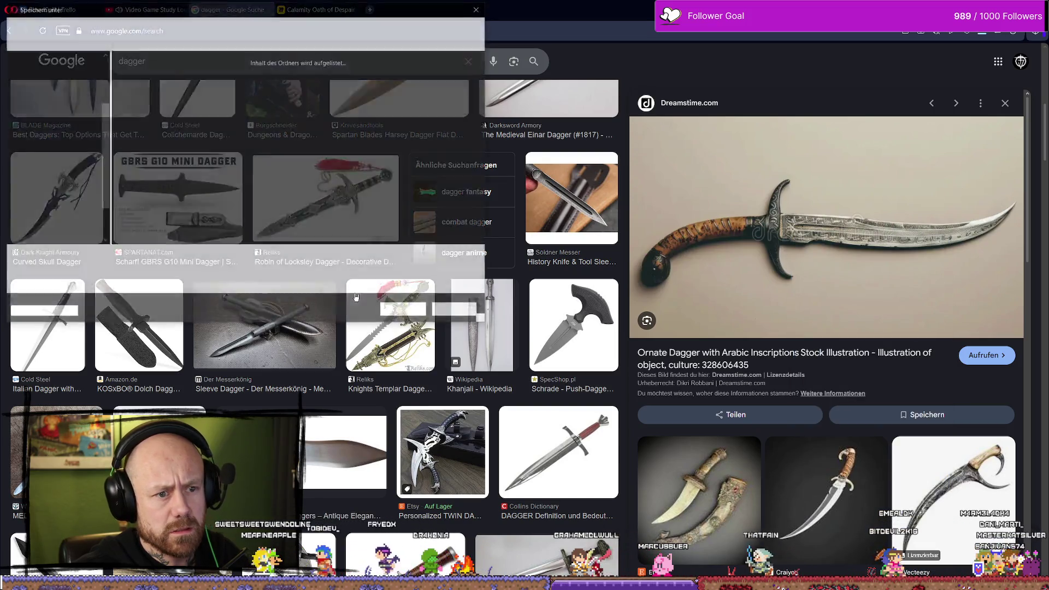
{"action": "left_click", "coordinate": [416, 312]}
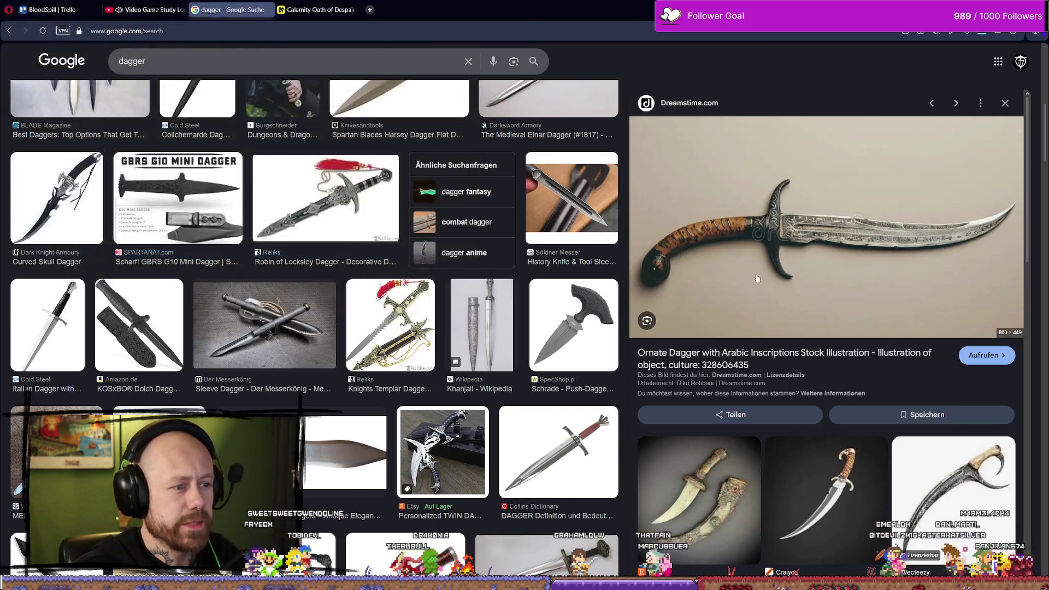
{"action": "scroll", "coordinate": [813, 282], "scroll_direction": "down", "scroll_amount": 5}
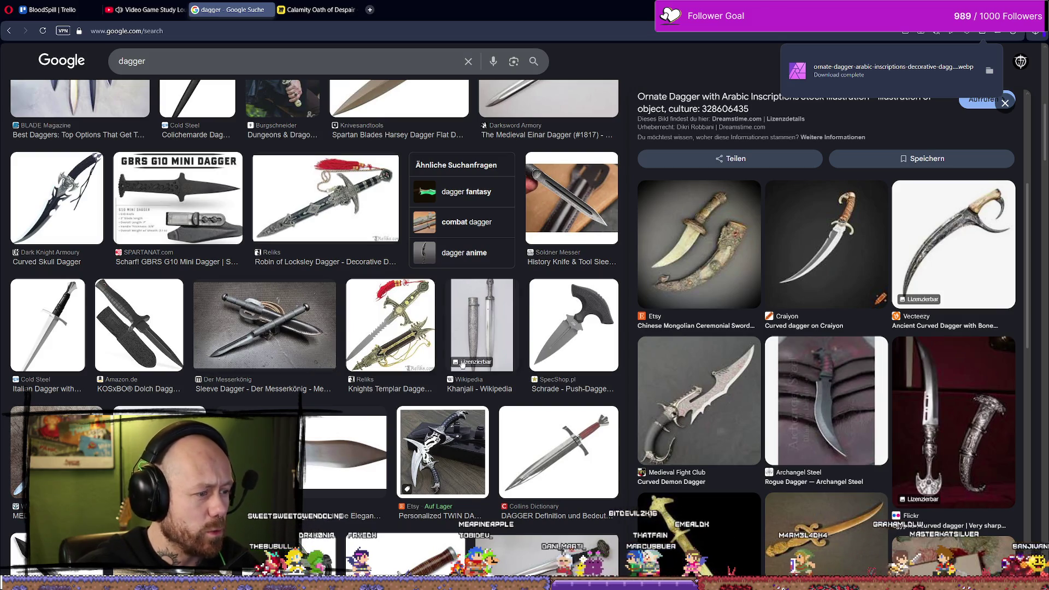
{"action": "scroll", "coordinate": [327, 345], "scroll_direction": "down", "scroll_amount": 2}
{"action": "scroll", "coordinate": [407, 376], "scroll_direction": "down", "scroll_amount": 2}
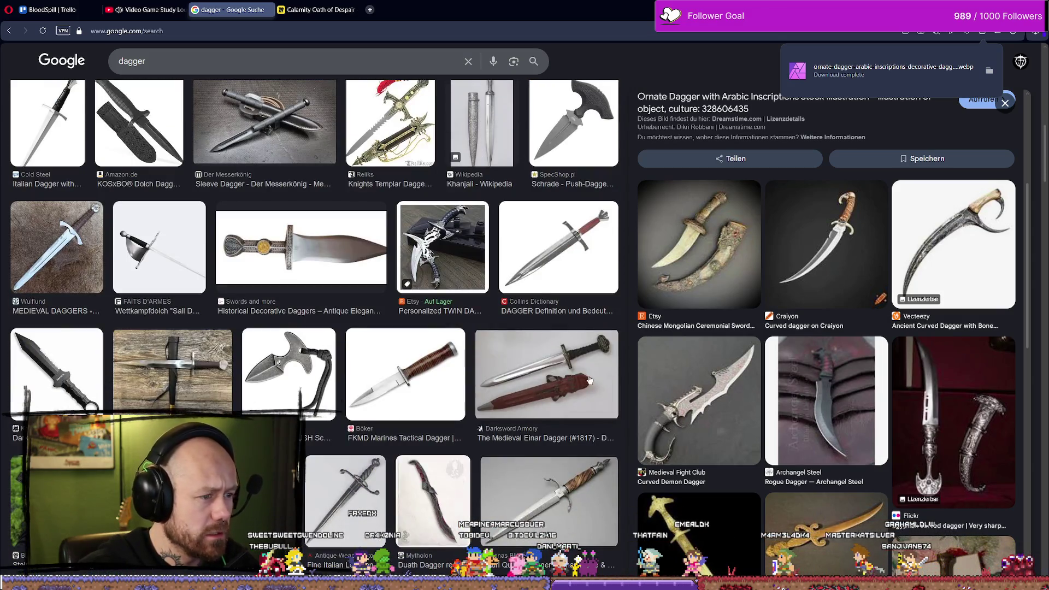
{"action": "scroll", "coordinate": [563, 375], "scroll_direction": "up", "scroll_amount": 5}
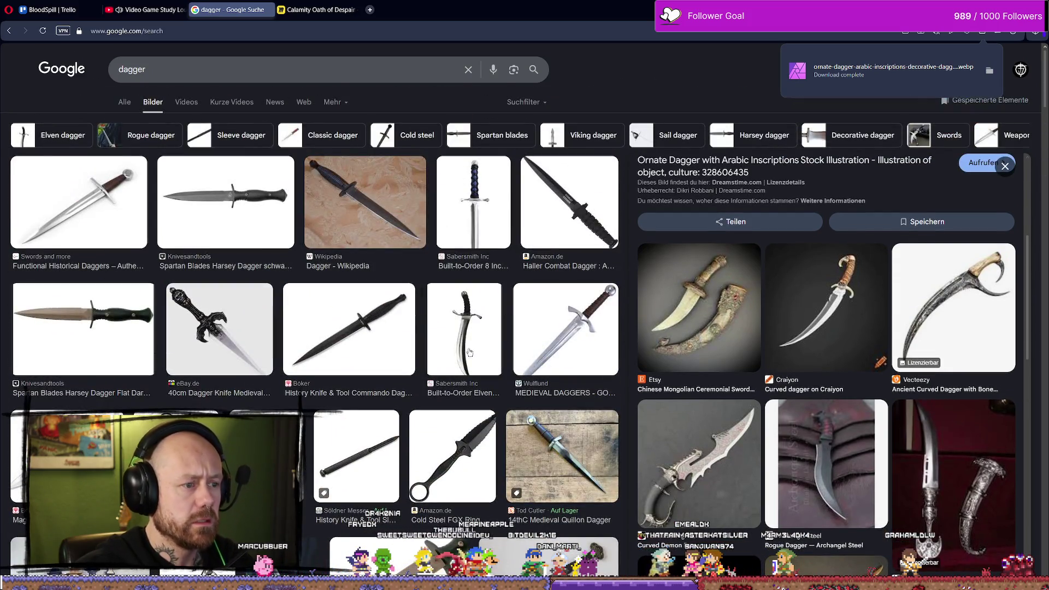
Save the Built-to-Order Elven Dagger image as ELVEN-DAGGER-SATIN-2.webp
{"action": "left_click", "coordinate": [471, 353]}
{"action": "right_click", "coordinate": [841, 256]}
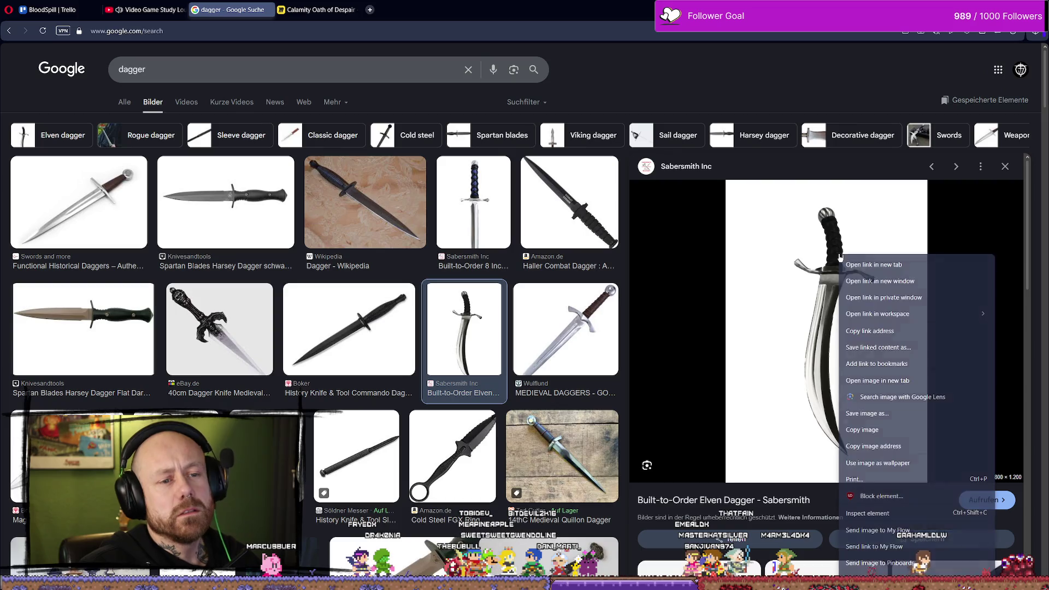
{"action": "left_click", "coordinate": [904, 416]}
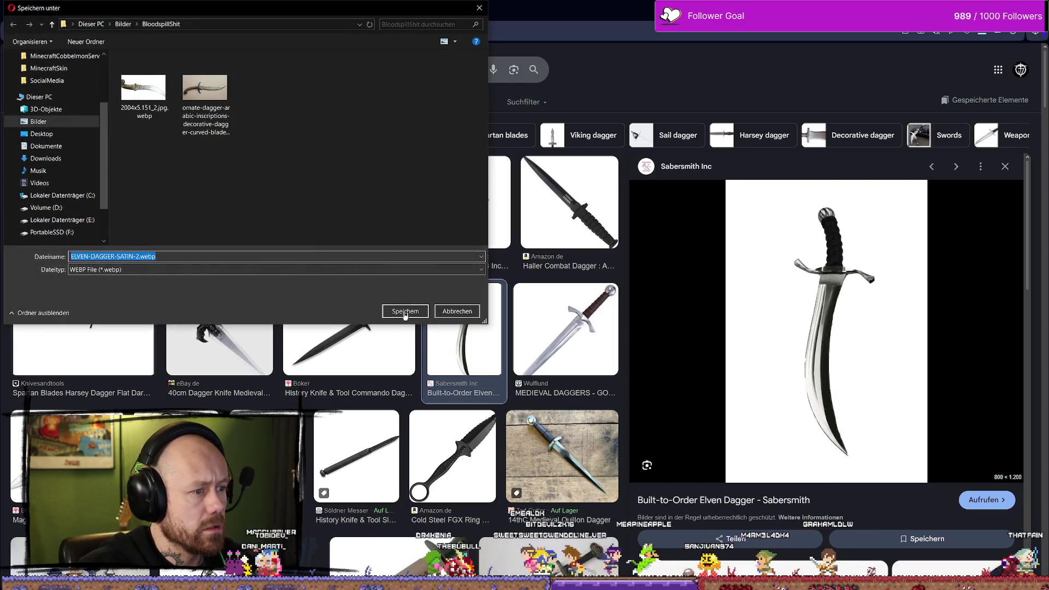
{"action": "left_click", "coordinate": [403, 311]}
Visit the Sabersmith product page, cancel a duplicate save, and close the tab
{"action": "left_click", "coordinate": [623, 284]}
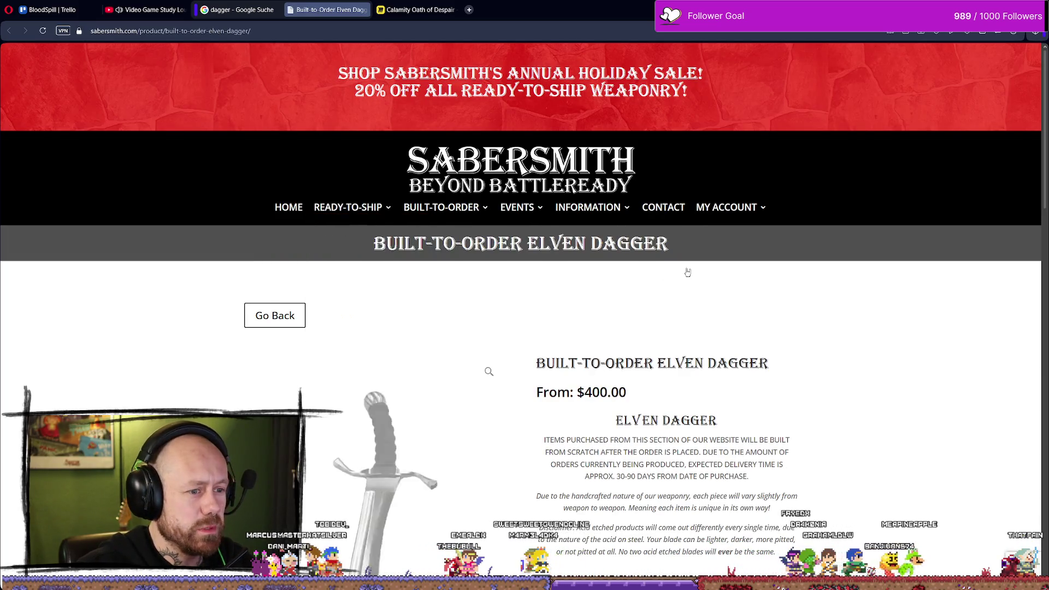
{"action": "scroll", "coordinate": [421, 339], "scroll_direction": "down", "scroll_amount": 3}
{"action": "scroll", "coordinate": [371, 316], "scroll_direction": "down", "scroll_amount": 2}
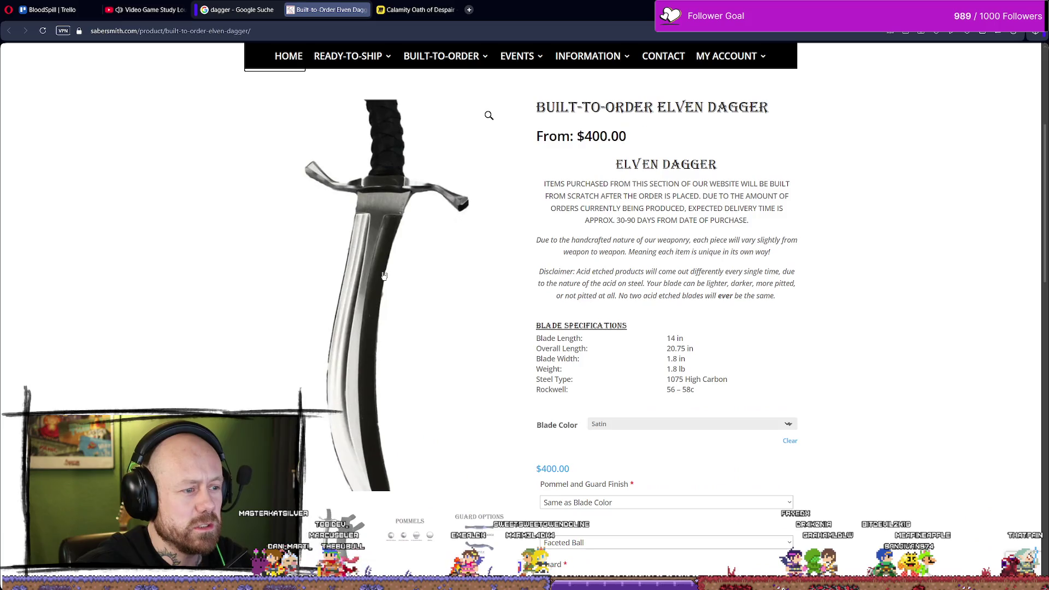
{"action": "right_click", "coordinate": [411, 279]}
{"action": "left_click", "coordinate": [469, 318]}
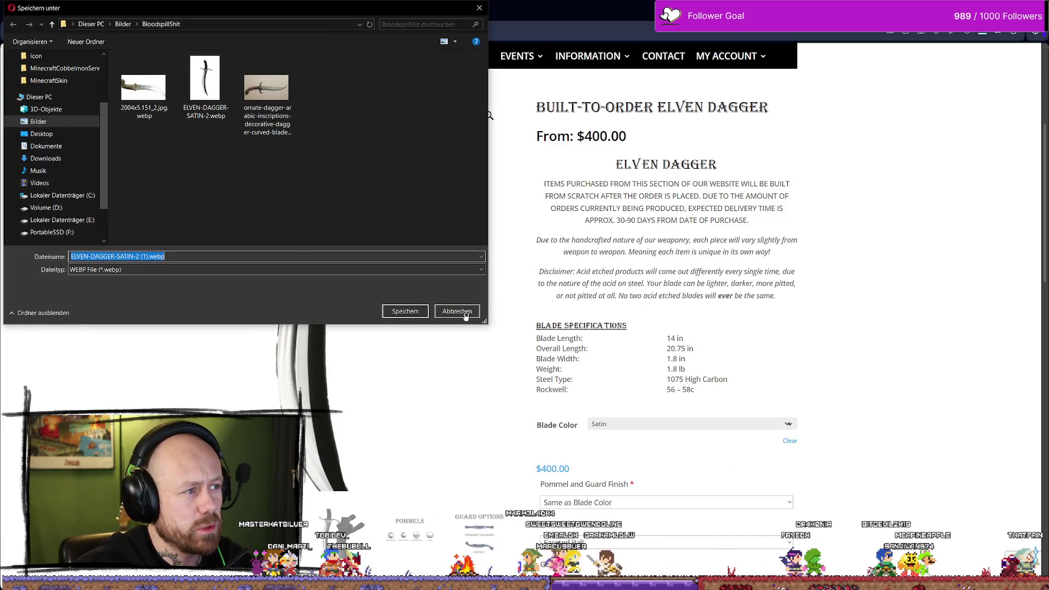
{"action": "left_click", "coordinate": [449, 313]}
{"action": "scroll", "coordinate": [440, 284], "scroll_direction": "up", "scroll_amount": 4}
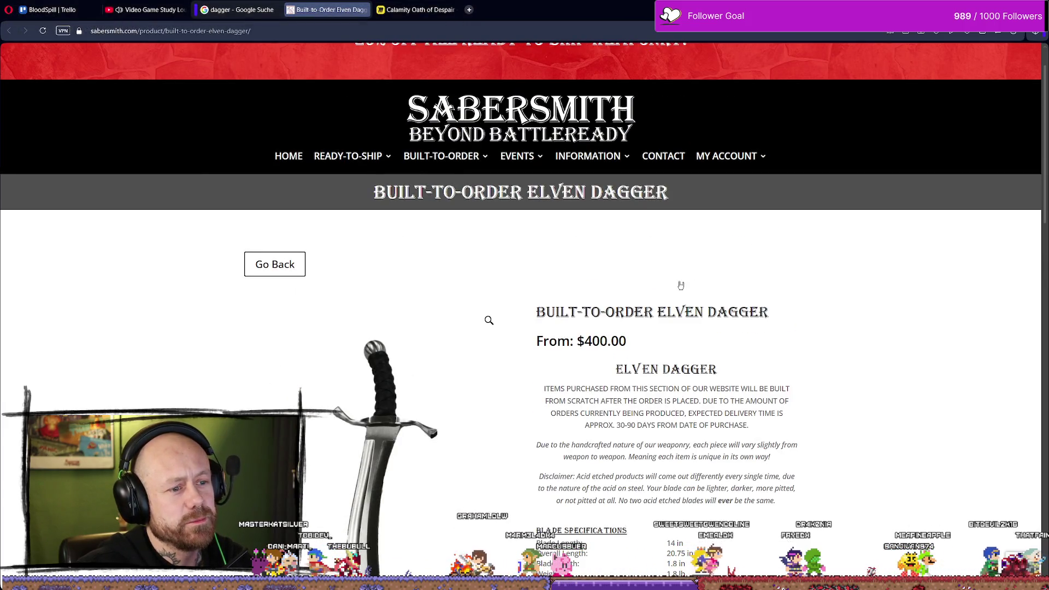
{"action": "left_click", "coordinate": [365, 10]}
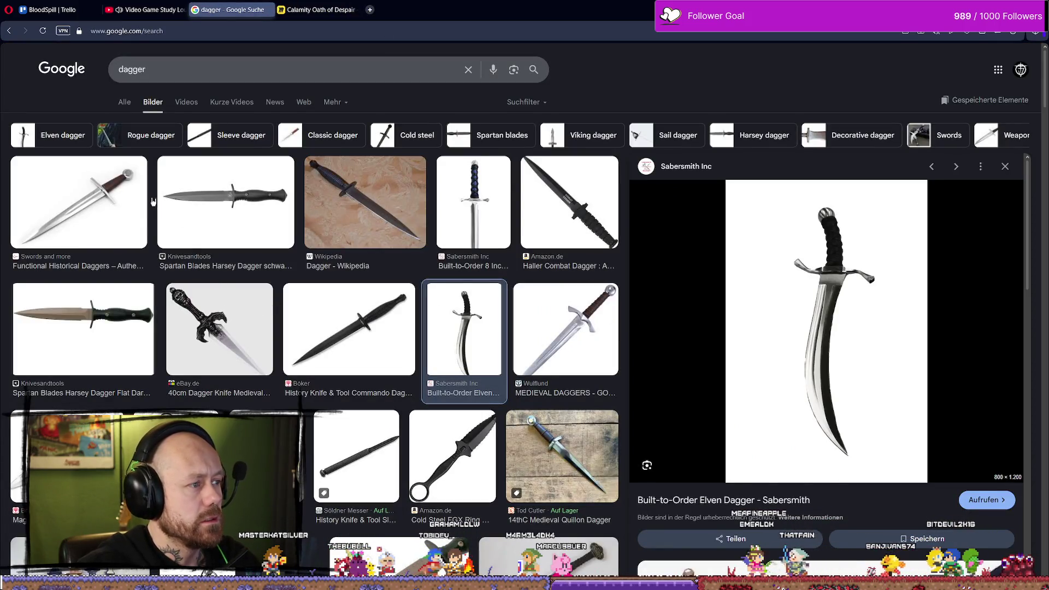
Preview the Schrade push, Sail, Tod Cutler Quillon and D&D Foam Rogue daggers
{"action": "scroll", "coordinate": [413, 312], "scroll_direction": "down", "scroll_amount": 8}
{"action": "scroll", "coordinate": [413, 313], "scroll_direction": "up", "scroll_amount": 4}
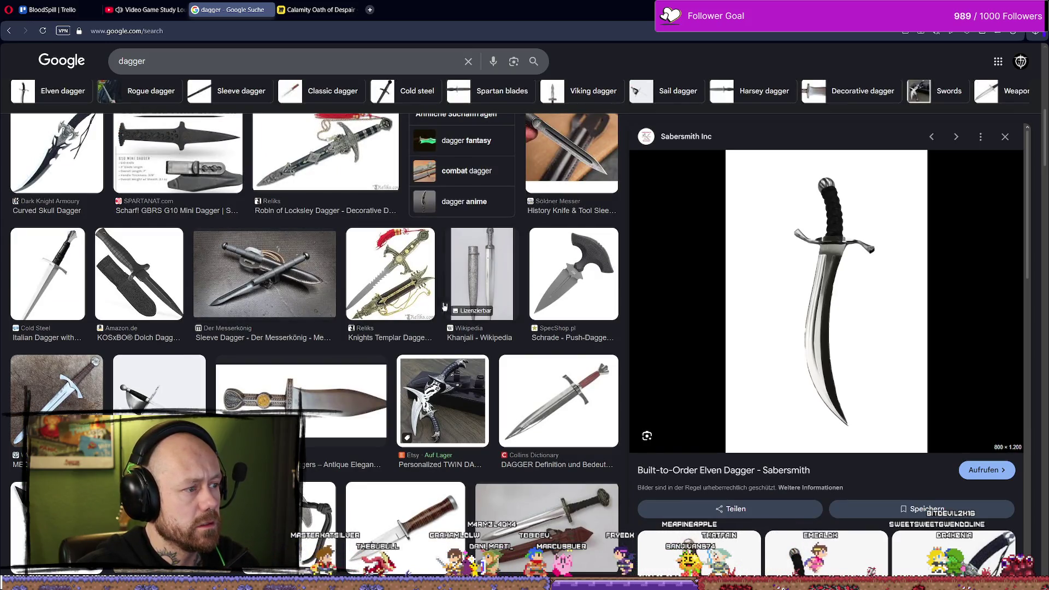
{"action": "scroll", "coordinate": [501, 314], "scroll_direction": "down", "scroll_amount": 4}
{"action": "scroll", "coordinate": [501, 314], "scroll_direction": "up", "scroll_amount": 4}
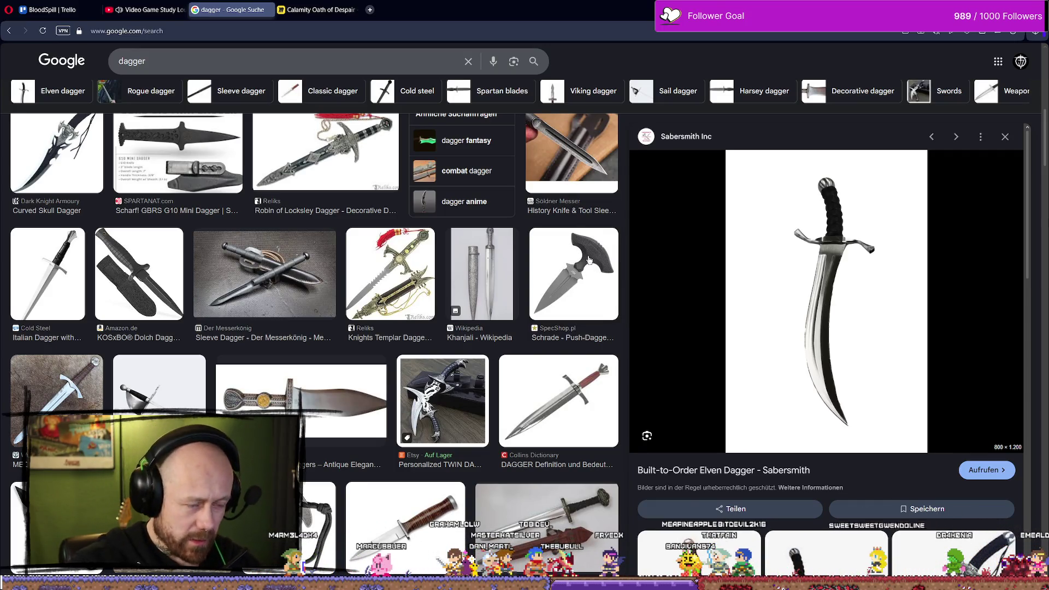
{"action": "left_click", "coordinate": [591, 274]}
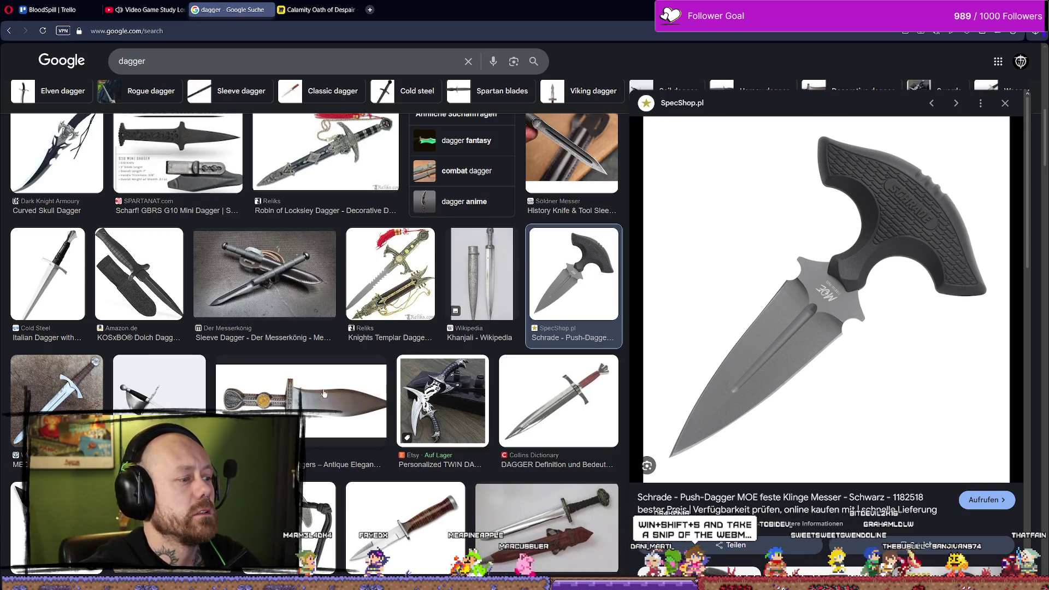
{"action": "scroll", "coordinate": [347, 393], "scroll_direction": "down", "scroll_amount": 3}
{"action": "left_click", "coordinate": [159, 246]}
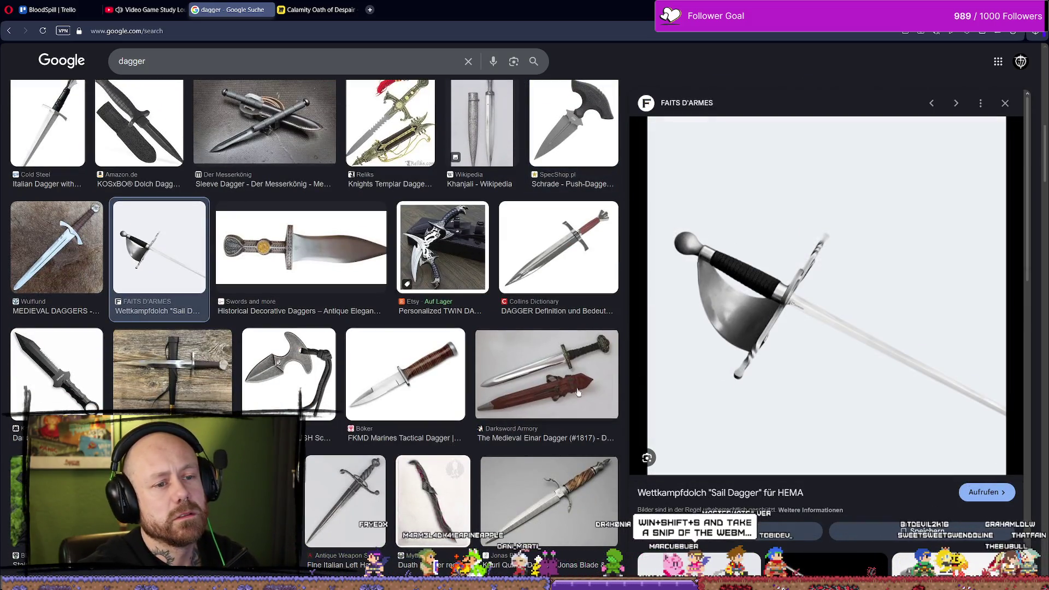
{"action": "left_click", "coordinate": [165, 362]}
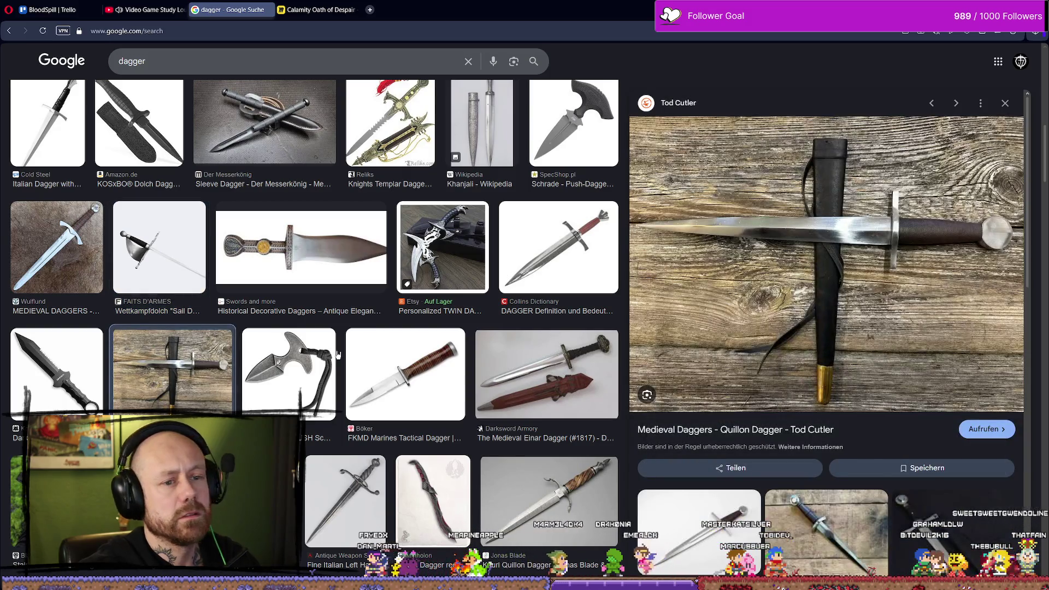
{"action": "scroll", "coordinate": [337, 345], "scroll_direction": "down", "scroll_amount": 3}
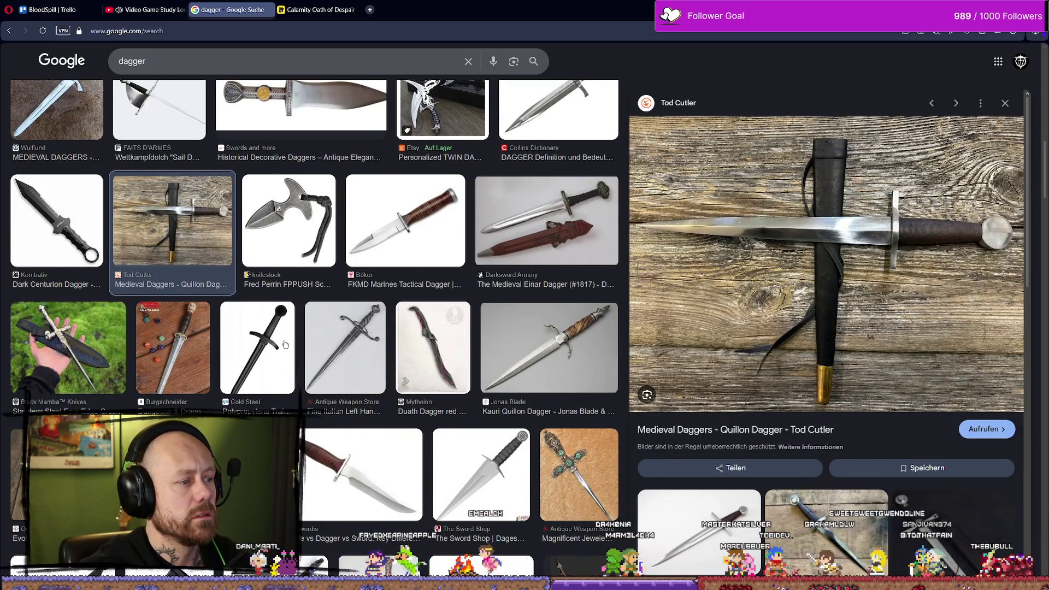
{"action": "left_click", "coordinate": [173, 348]}
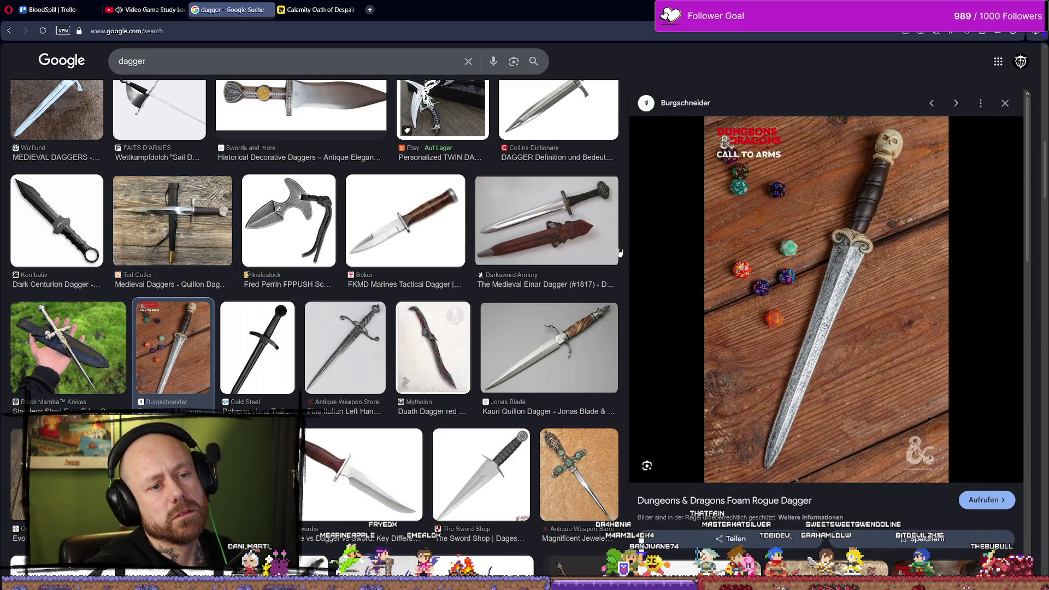
Preview the Medici, Assassin's and Fantasy Daggers dragon blade, then start saving the dragon dagger
{"action": "scroll", "coordinate": [620, 252], "scroll_direction": "down", "scroll_amount": 3}
{"action": "left_click", "coordinate": [600, 296]}
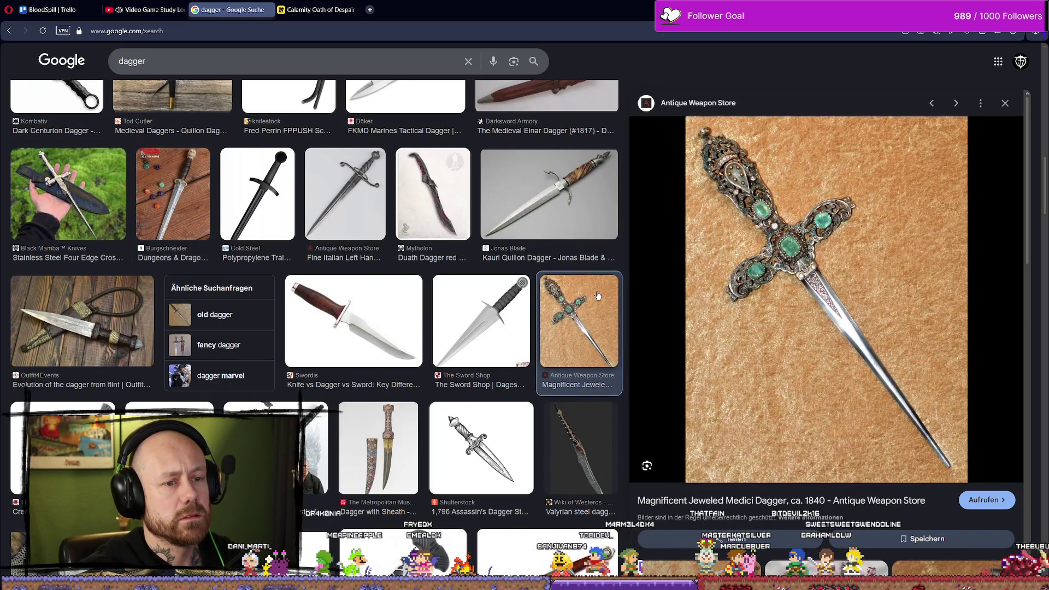
{"action": "scroll", "coordinate": [598, 296], "scroll_direction": "down", "scroll_amount": 2}
{"action": "left_click", "coordinate": [505, 345]}
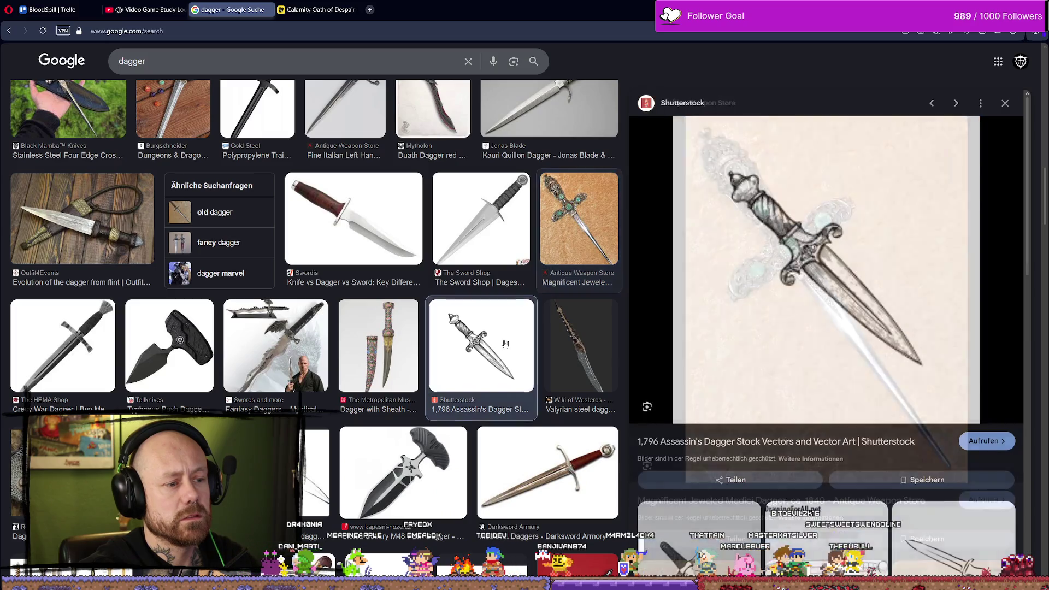
{"action": "scroll", "coordinate": [505, 344], "scroll_direction": "down", "scroll_amount": 2}
{"action": "left_click", "coordinate": [327, 251]}
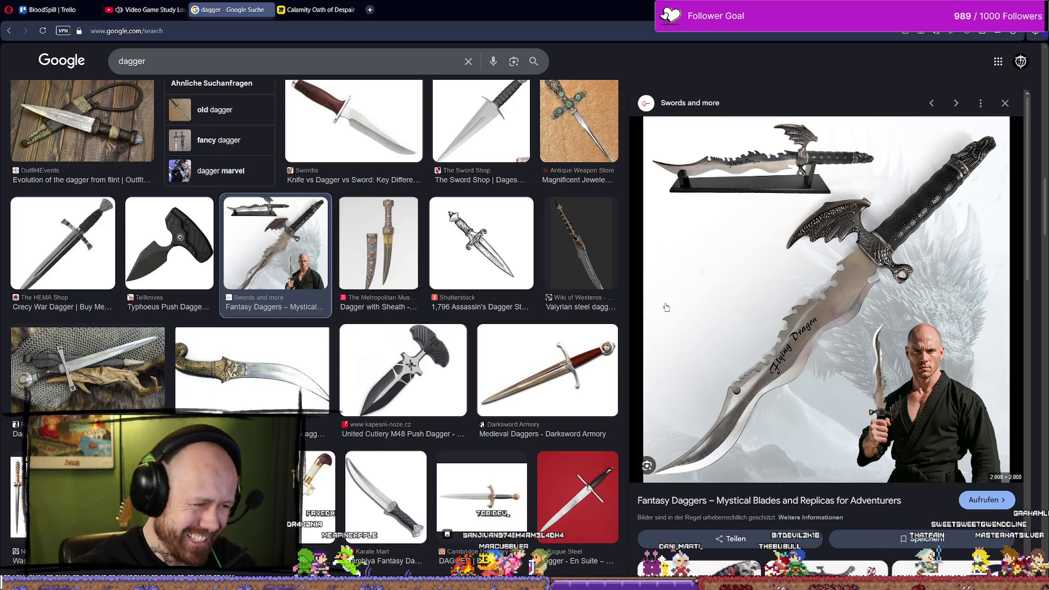
{"action": "scroll", "coordinate": [459, 321], "scroll_direction": "down", "scroll_amount": 4}
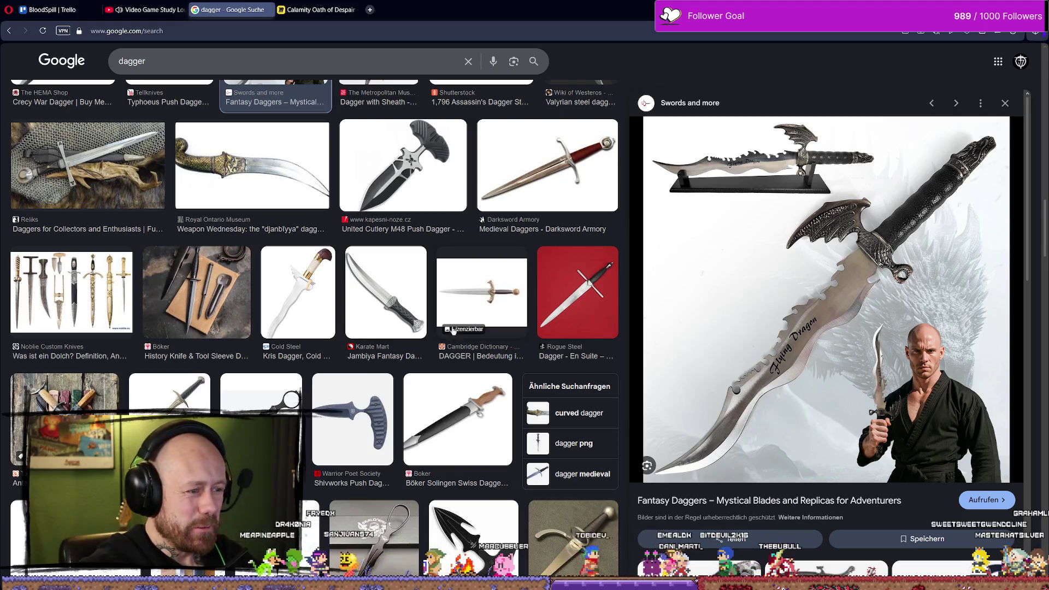
{"action": "scroll", "coordinate": [460, 320], "scroll_direction": "down", "scroll_amount": 6}
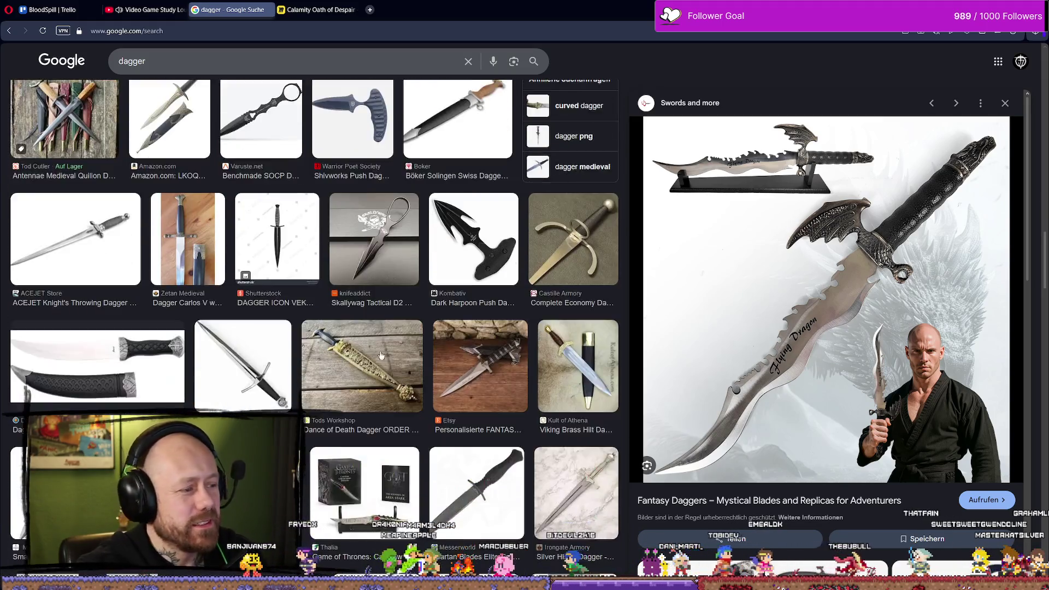
{"action": "scroll", "coordinate": [384, 356], "scroll_direction": "down", "scroll_amount": 4}
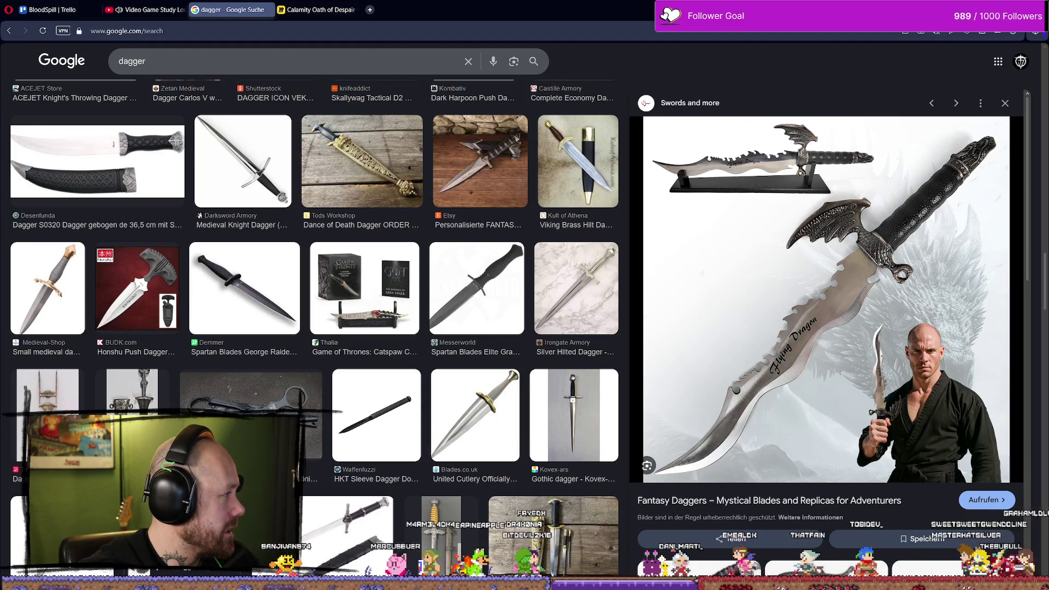
{"action": "right_click", "coordinate": [819, 300]}
{"action": "left_click", "coordinate": [858, 349]}
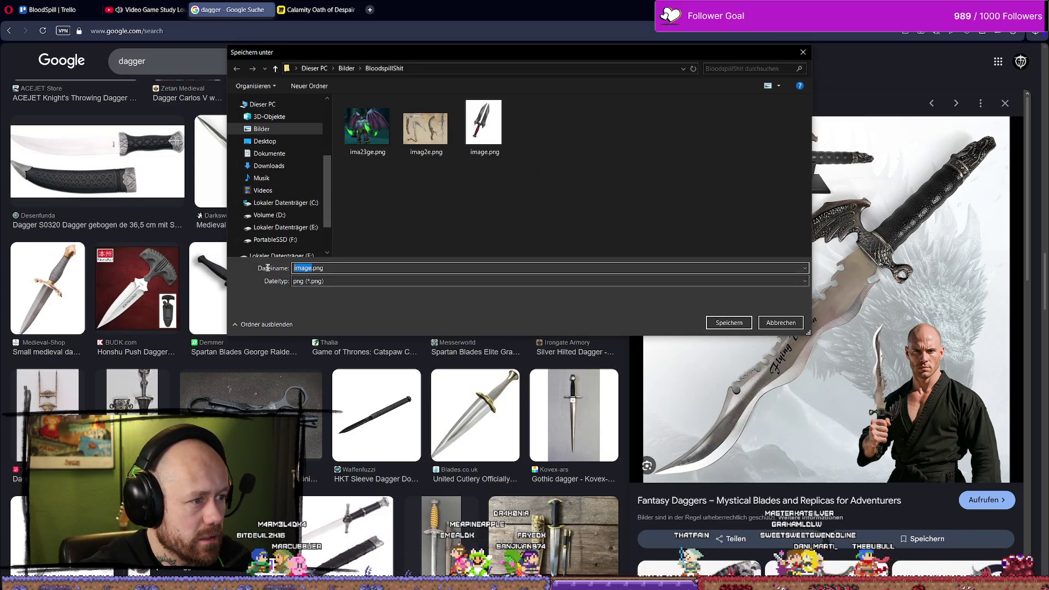
Save the images into BloodspillShit under the names 'skull' and 'xCrossbow'
{"action": "type", "text": "skullcro"}
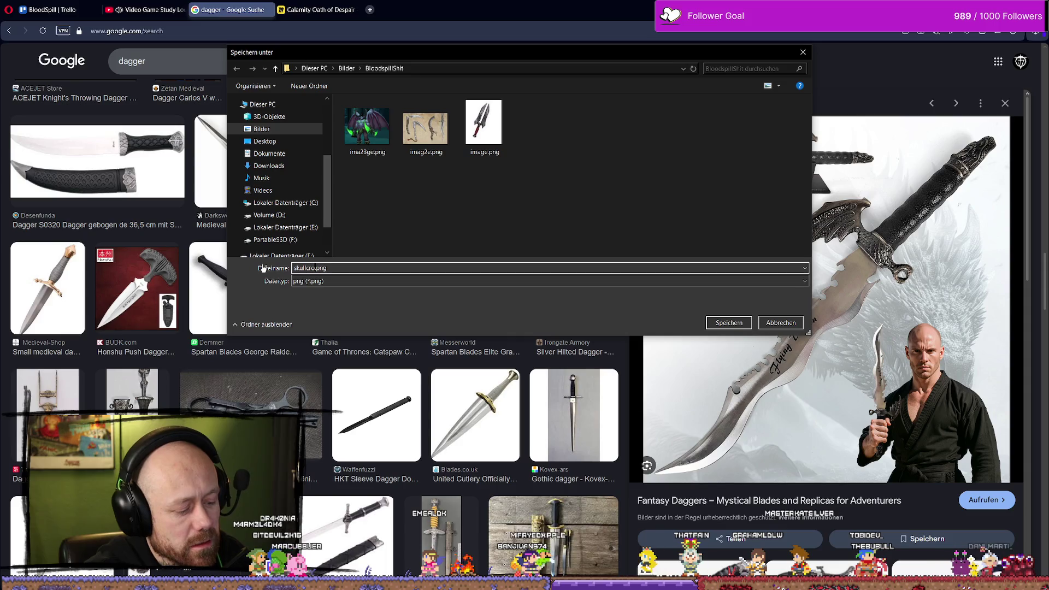
{"action": "key", "text": "Return"}
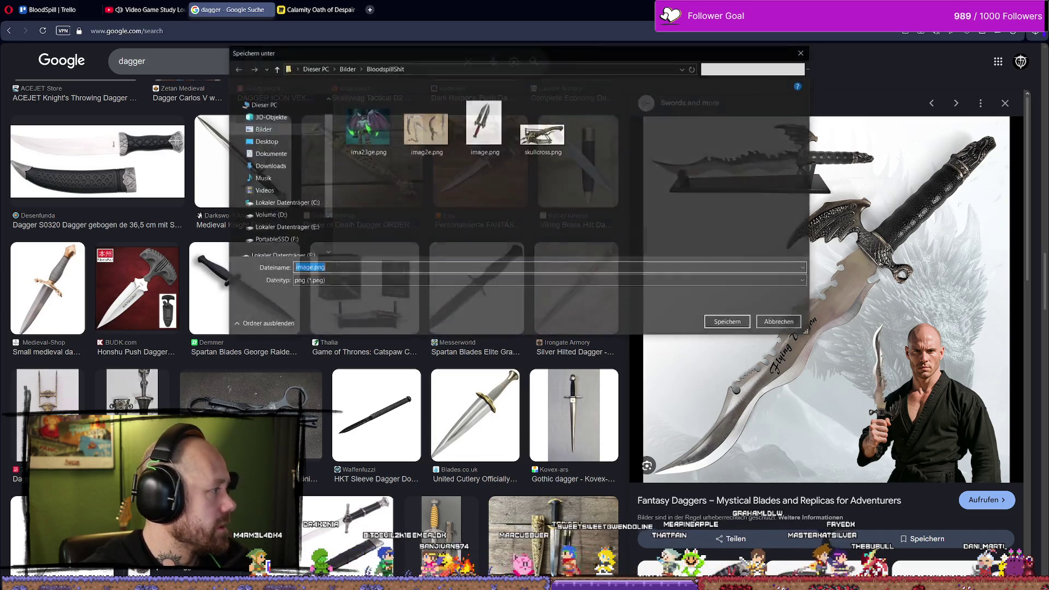
{"action": "double_click", "coordinate": [309, 268]}
{"action": "type", "text": "xCrossbow"}
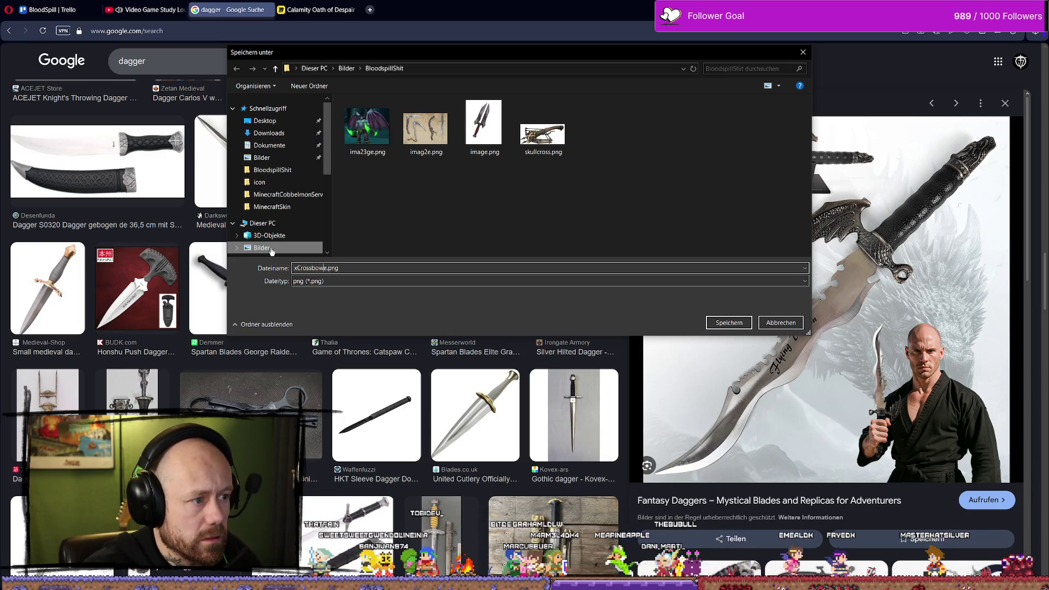
{"action": "key", "text": "Return"}
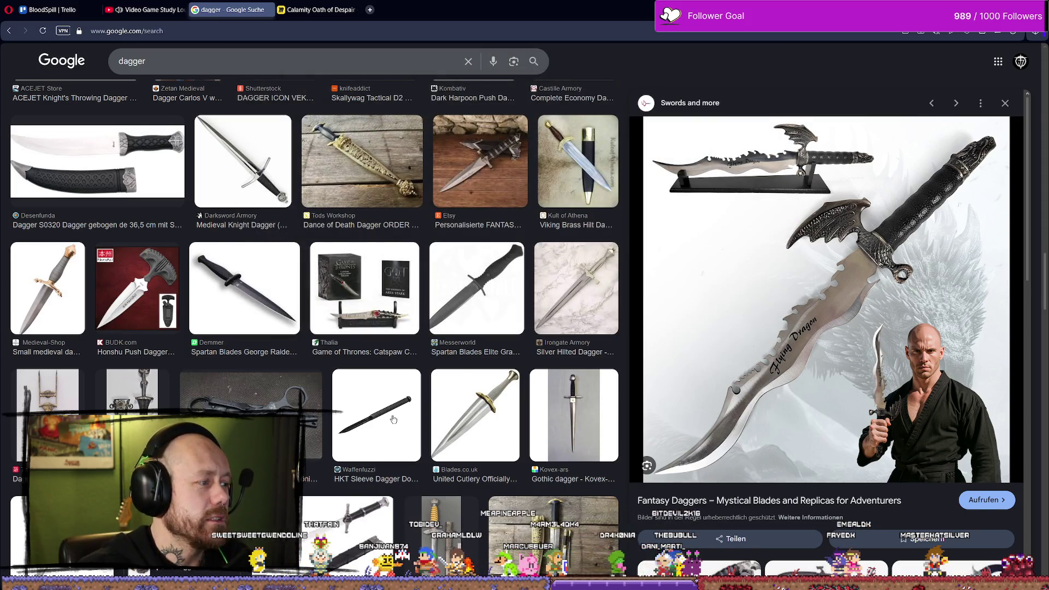
Preview the Small medieval dagger for boots in the dagger results
{"action": "scroll", "coordinate": [395, 419], "scroll_direction": "up", "scroll_amount": 1}
{"action": "scroll", "coordinate": [219, 328], "scroll_direction": "down", "scroll_amount": 1}
{"action": "left_click", "coordinate": [48, 288]}
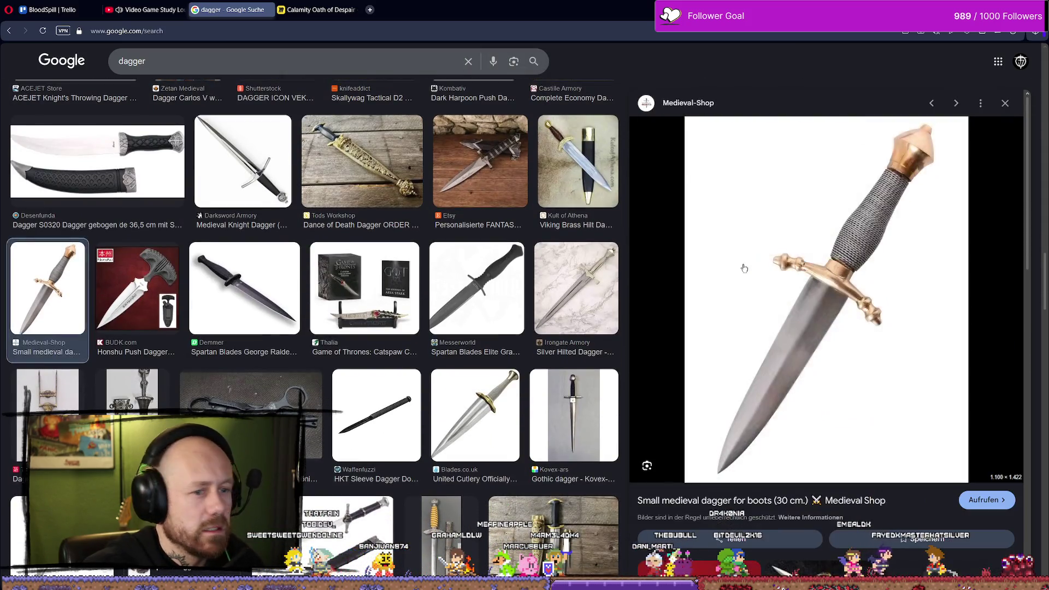
{"action": "scroll", "coordinate": [400, 326], "scroll_direction": "down", "scroll_amount": 8}
{"action": "scroll", "coordinate": [399, 326], "scroll_direction": "down", "scroll_amount": 4}
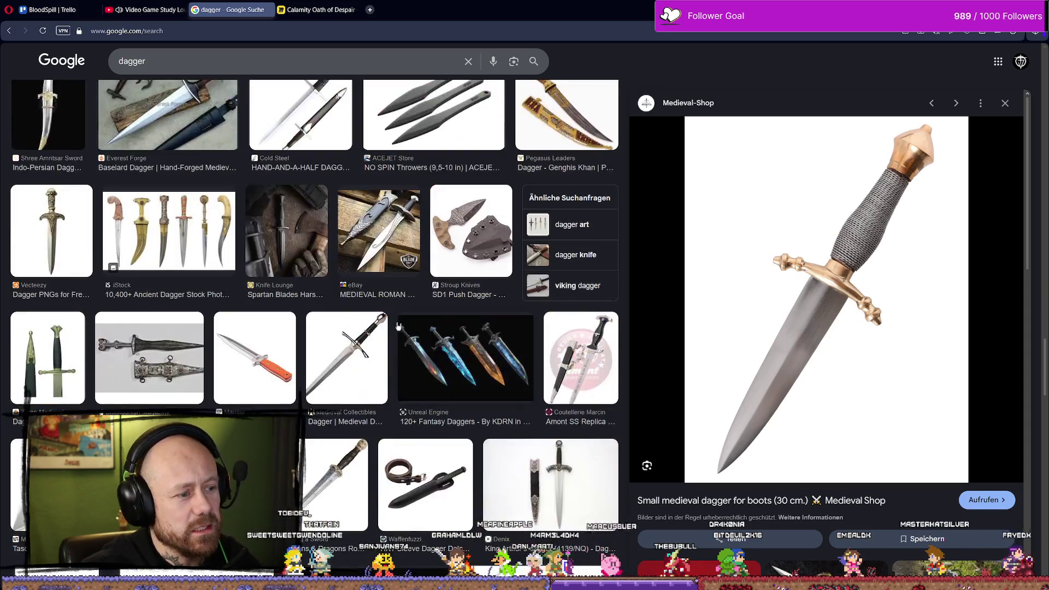
Search Google Images for 'crossbow'
{"action": "scroll", "coordinate": [396, 321], "scroll_direction": "down", "scroll_amount": 6}
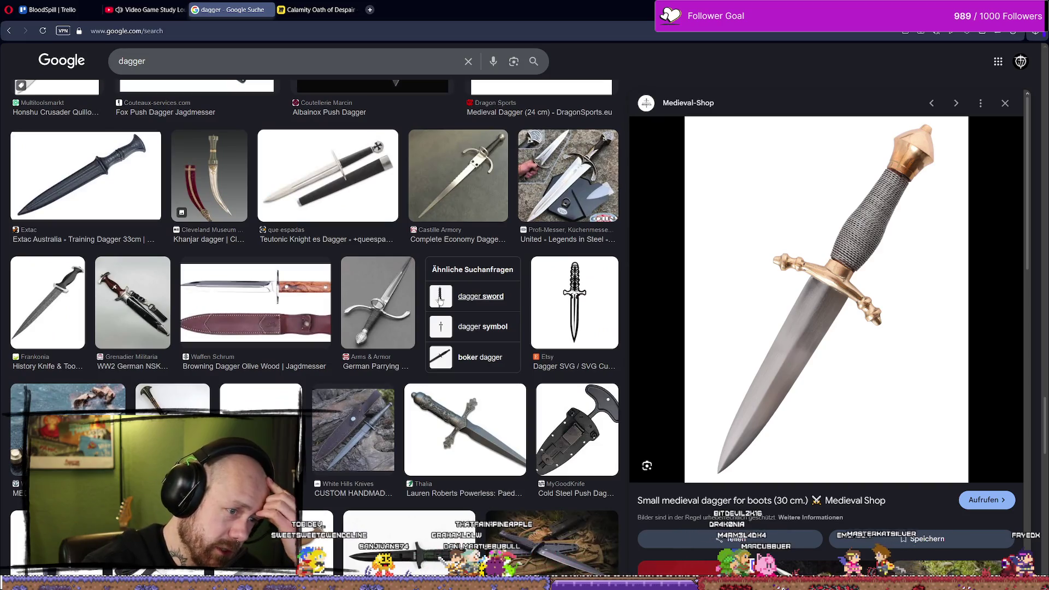
{"action": "scroll", "coordinate": [380, 319], "scroll_direction": "down", "scroll_amount": 7}
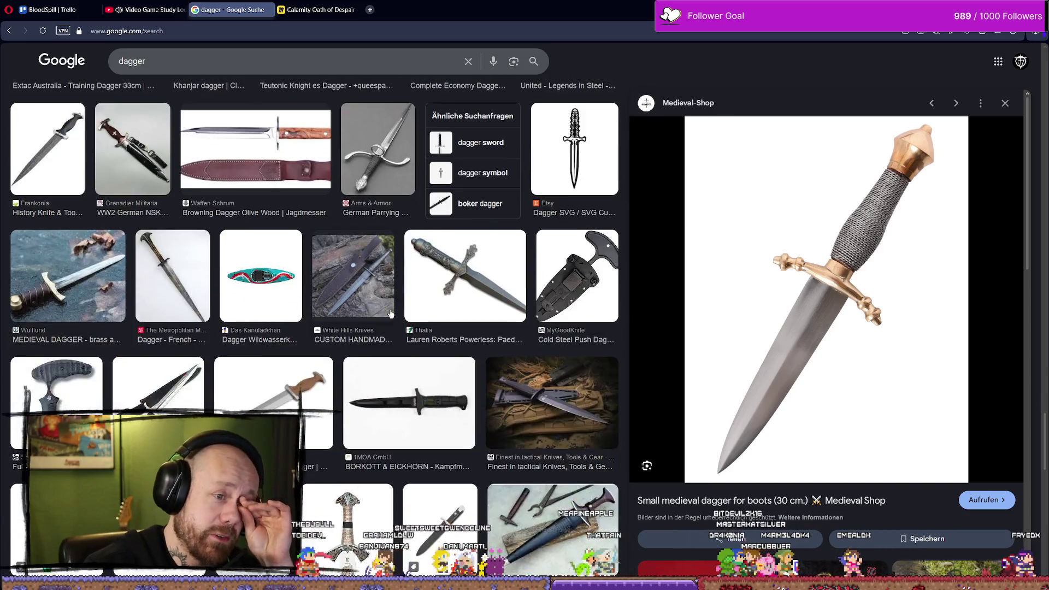
{"action": "scroll", "coordinate": [288, 87], "scroll_direction": "up", "scroll_amount": 4}
{"action": "left_click", "coordinate": [289, 64]}
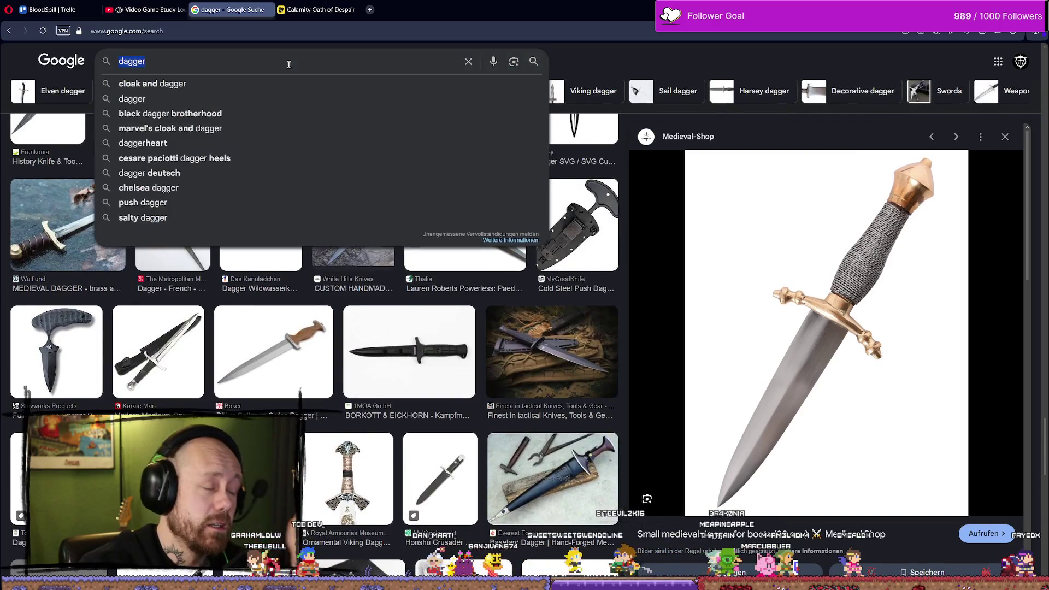
{"action": "type", "text": "crisp"}
{"action": "key", "text": "BackSpace"}
{"action": "key", "text": "BackSpace"}
{"action": "key", "text": "BackSpace"}
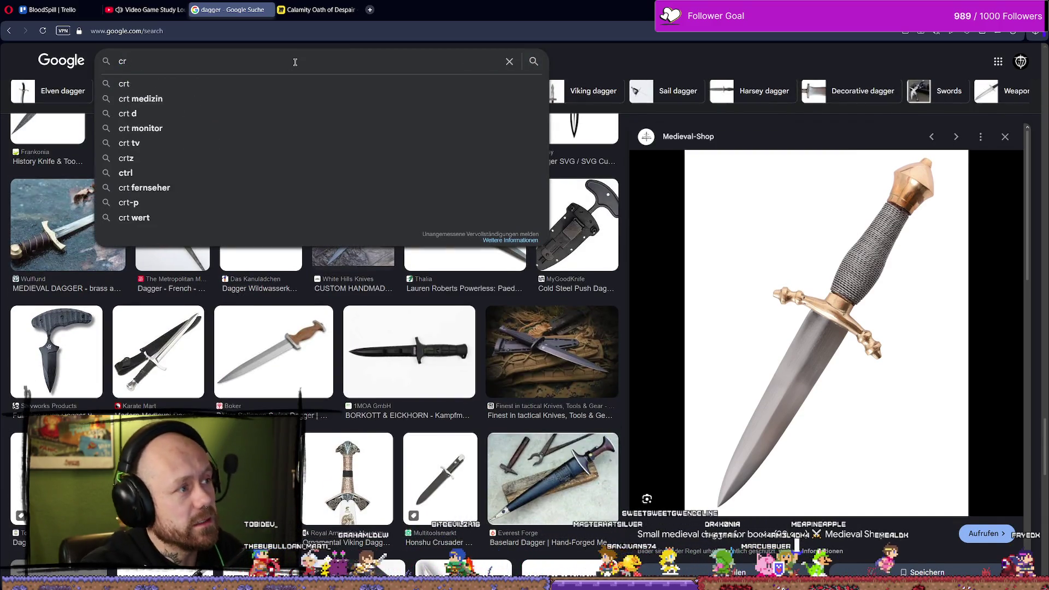
{"action": "type", "text": "ossbow"}
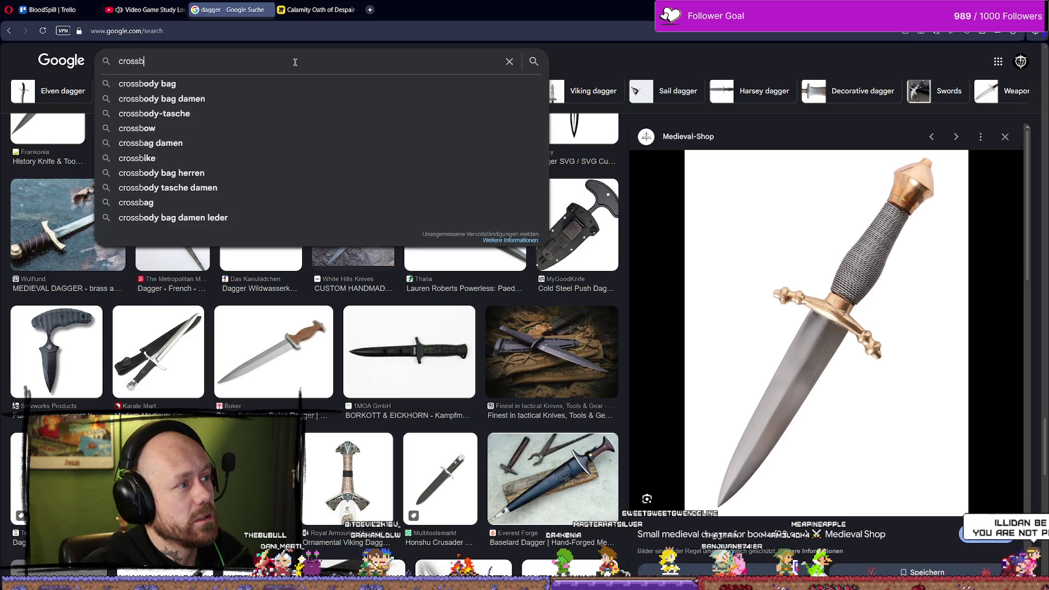
{"action": "key", "text": "Return"}
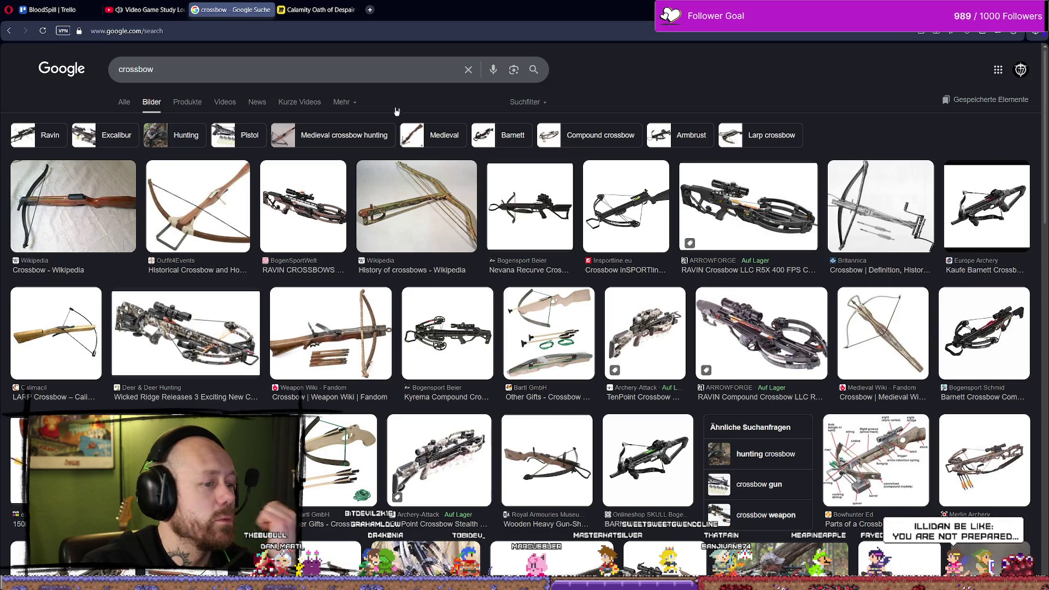
Refine the search to 'skull crossbow'
{"action": "scroll", "coordinate": [392, 110], "scroll_direction": "down", "scroll_amount": 4}
{"action": "scroll", "coordinate": [328, 99], "scroll_direction": "up", "scroll_amount": 4}
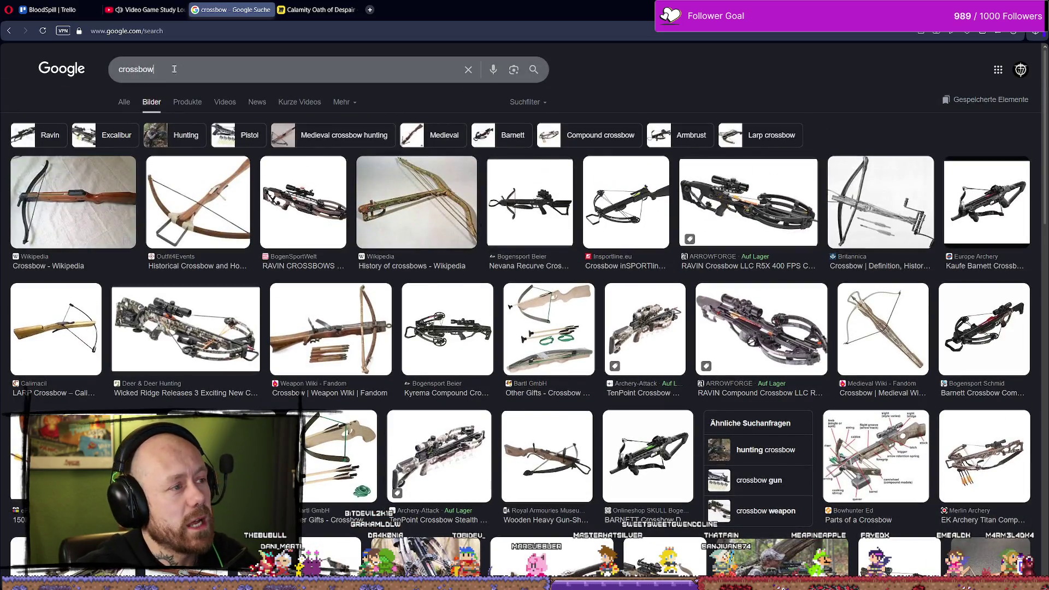
{"action": "left_click", "coordinate": [174, 69]}
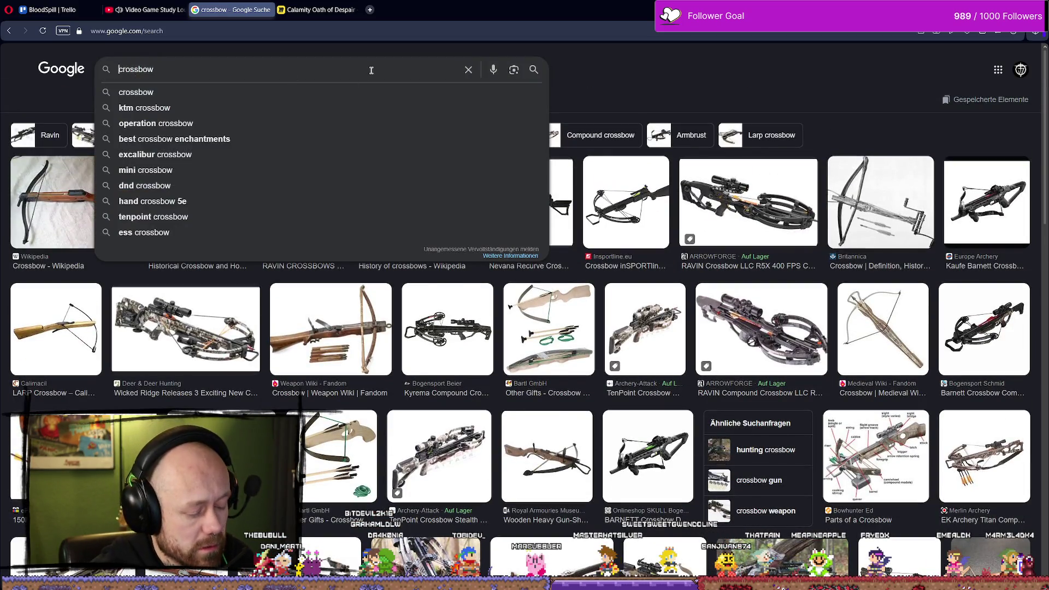
{"action": "type", "text": "skull"}
{"action": "key", "text": "Return"}
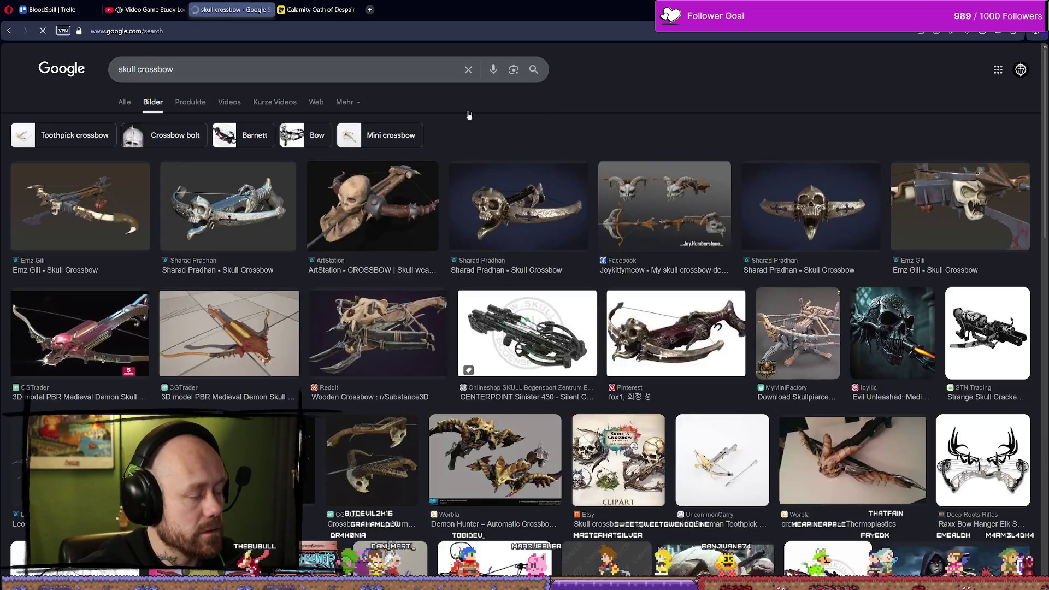
Preview the silver skull crossbow render, then start a search in a new Google tab
{"action": "left_click", "coordinate": [263, 224]}
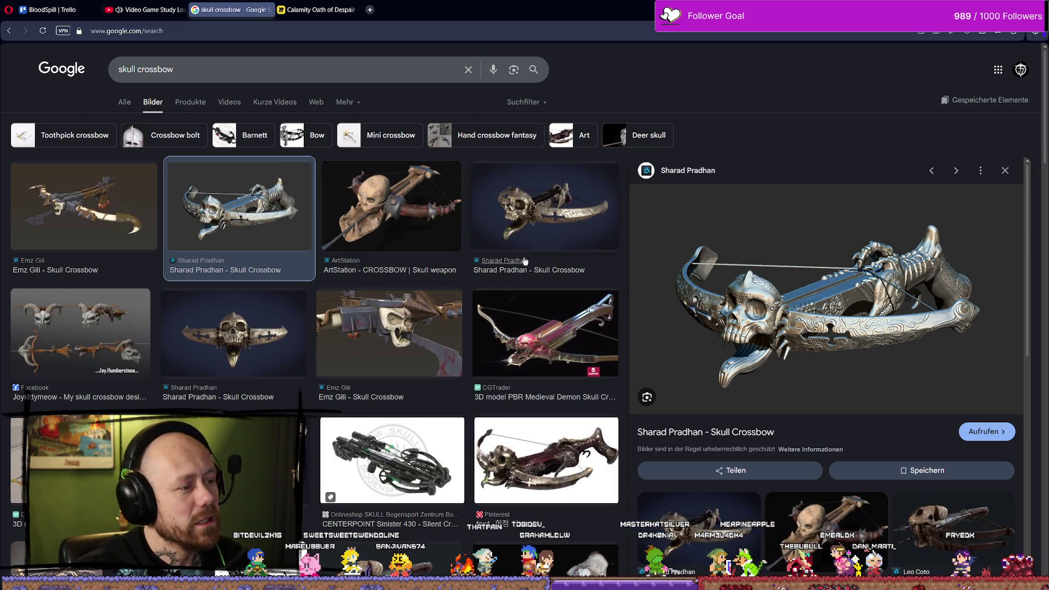
{"action": "scroll", "coordinate": [471, 200], "scroll_direction": "down", "scroll_amount": 1}
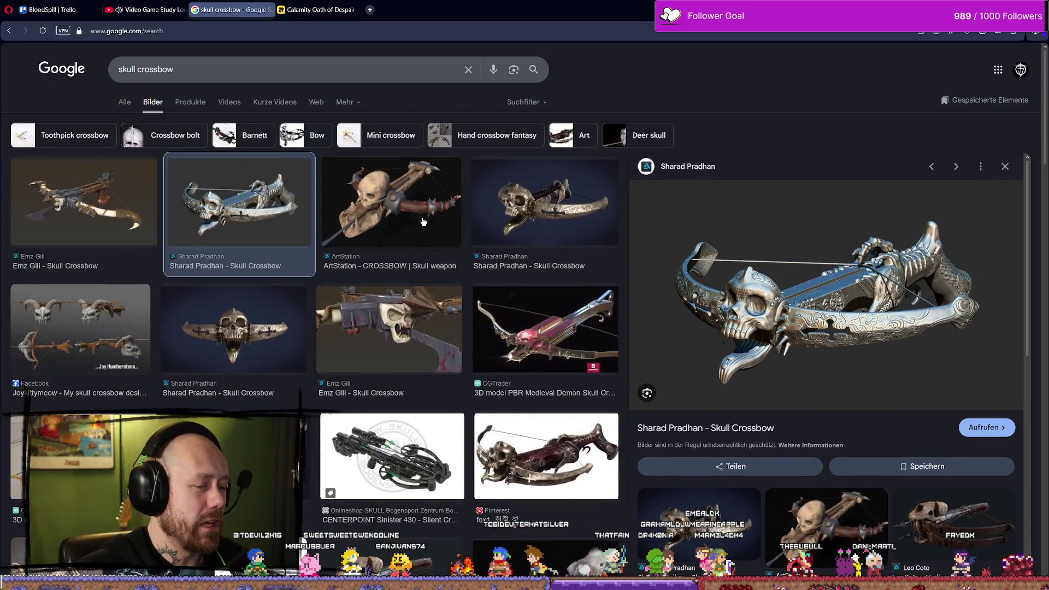
{"action": "middle_click", "coordinate": [434, 239]}
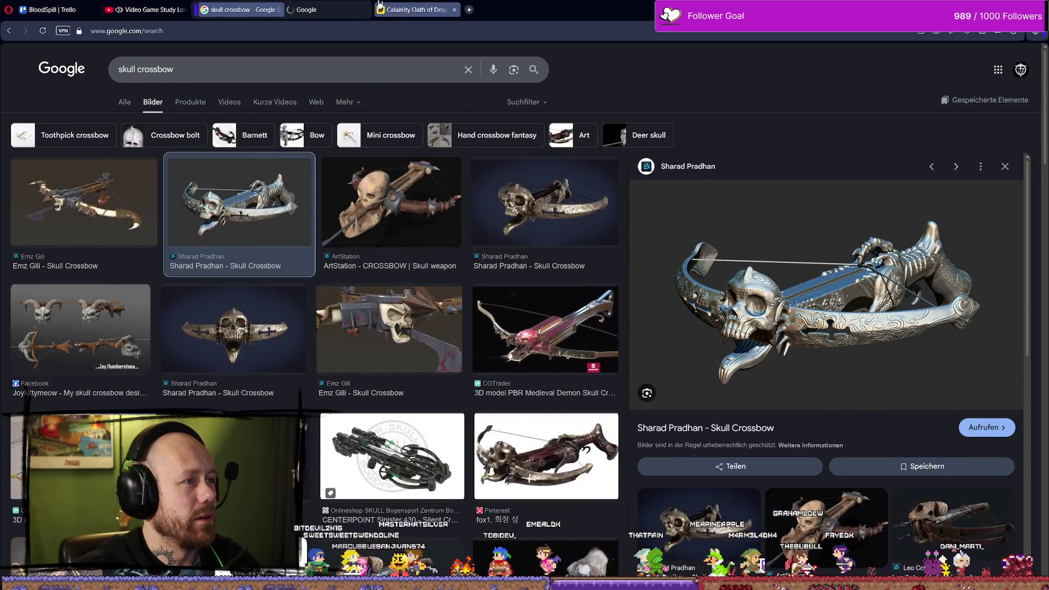
{"action": "left_click", "coordinate": [303, 8]}
{"action": "left_click", "coordinate": [459, 256]}
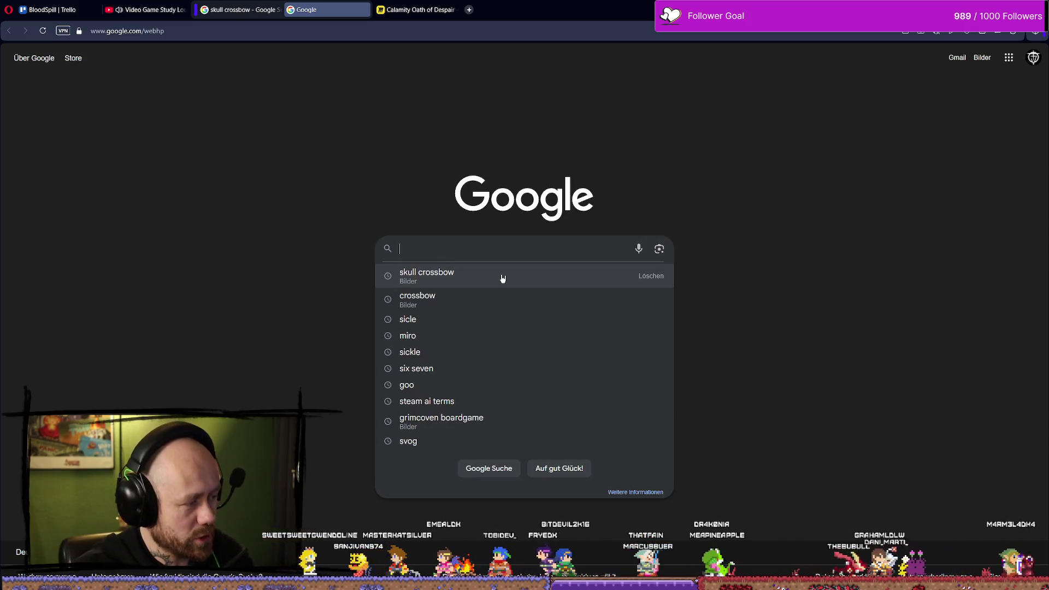
Search Google Images for 'chinese repeating crossbow' and preview the dark wooden crossbow photo
{"action": "type", "text": "chines"}
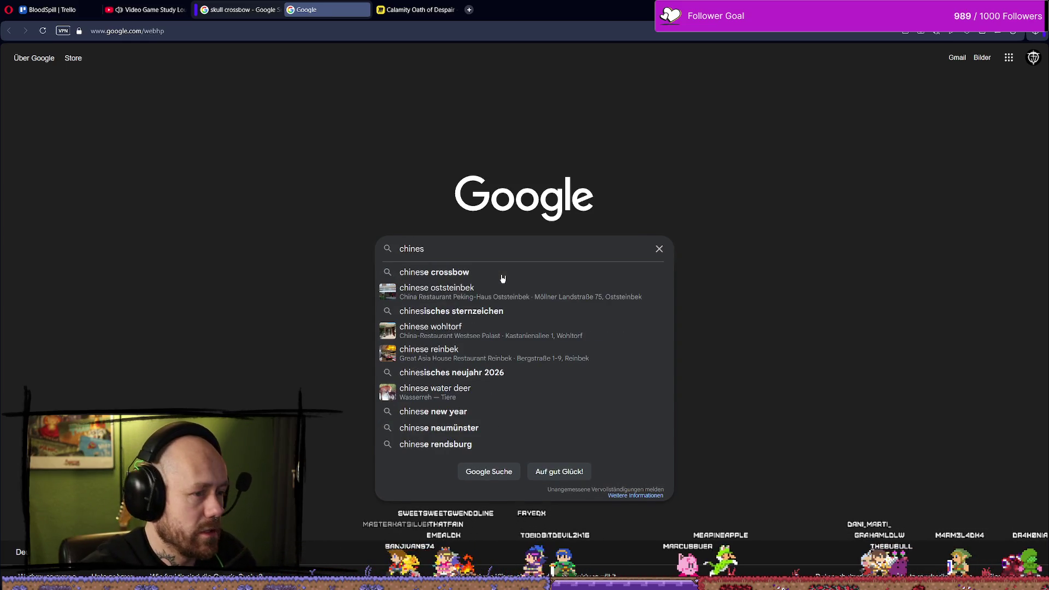
{"action": "type", "text": "e re"}
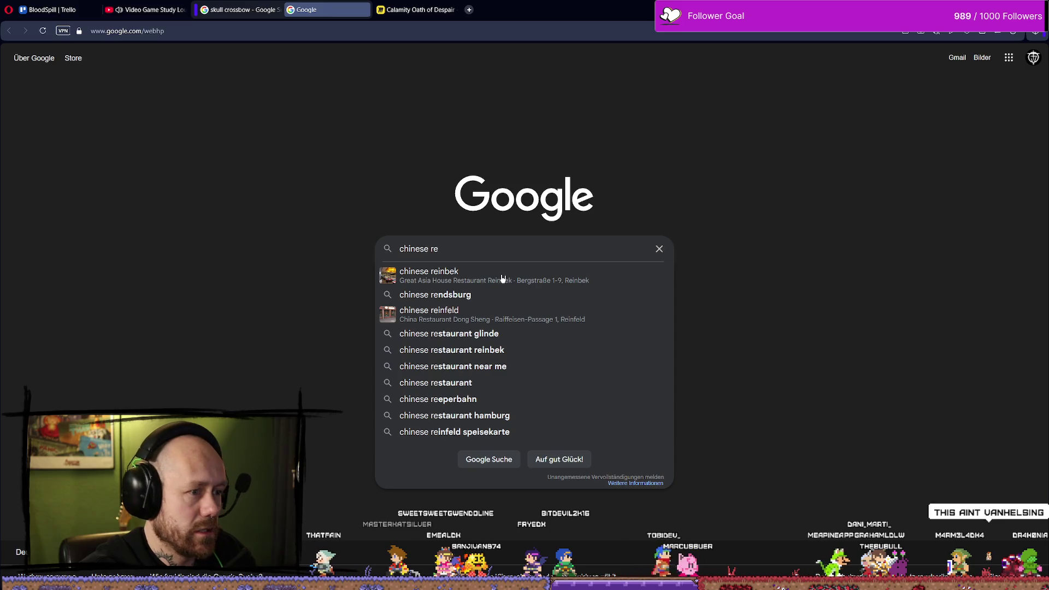
{"action": "type", "text": "pearitn"}
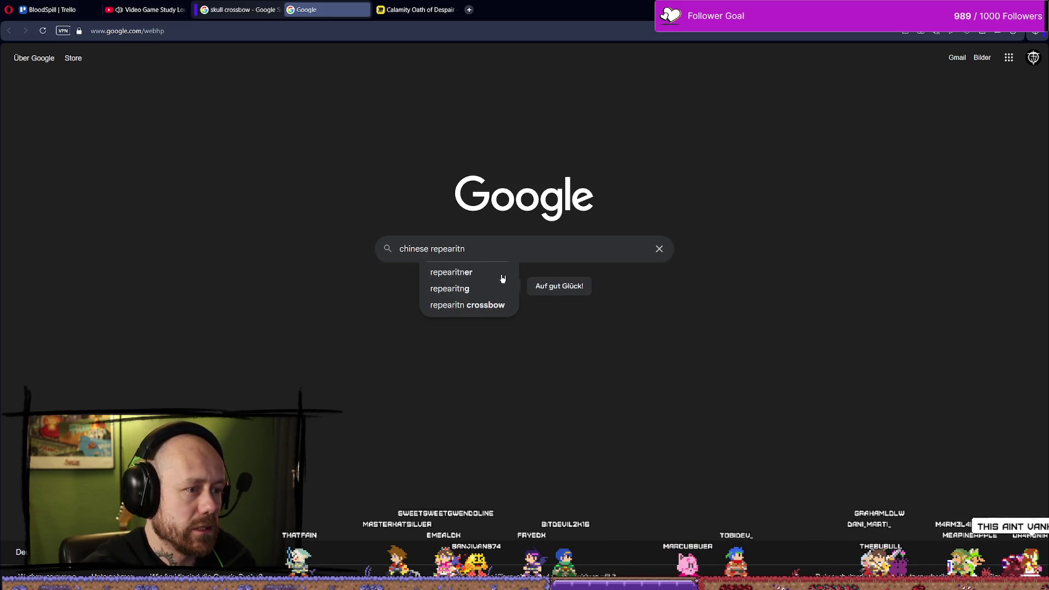
{"action": "key", "text": "BackSpace"}
{"action": "key", "text": "BackSpace"}
{"action": "key", "text": "BackSpace"}
{"action": "left_click", "coordinate": [503, 272]}
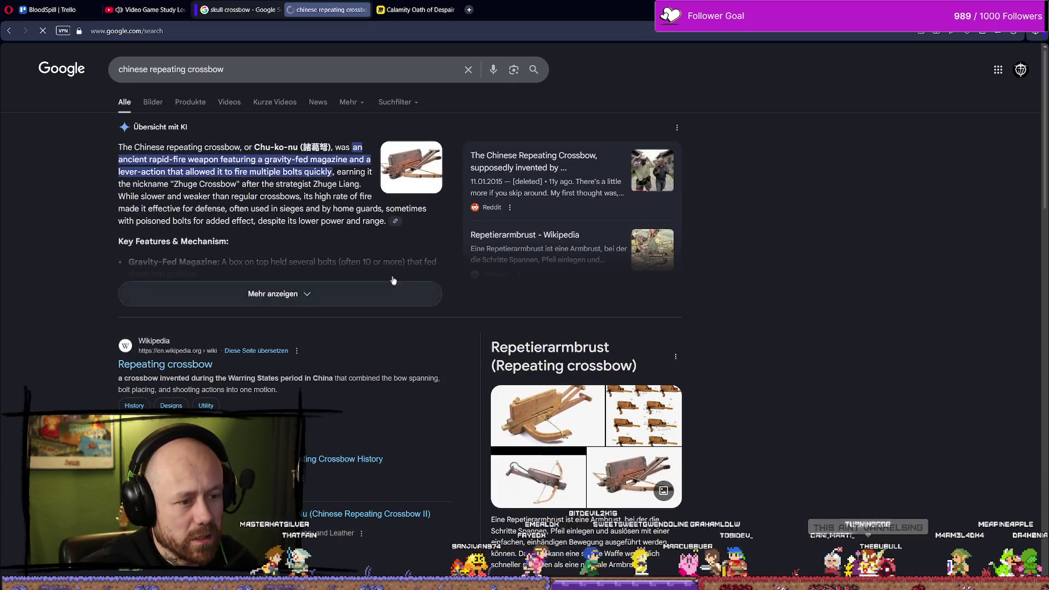
{"action": "left_click", "coordinate": [153, 102]}
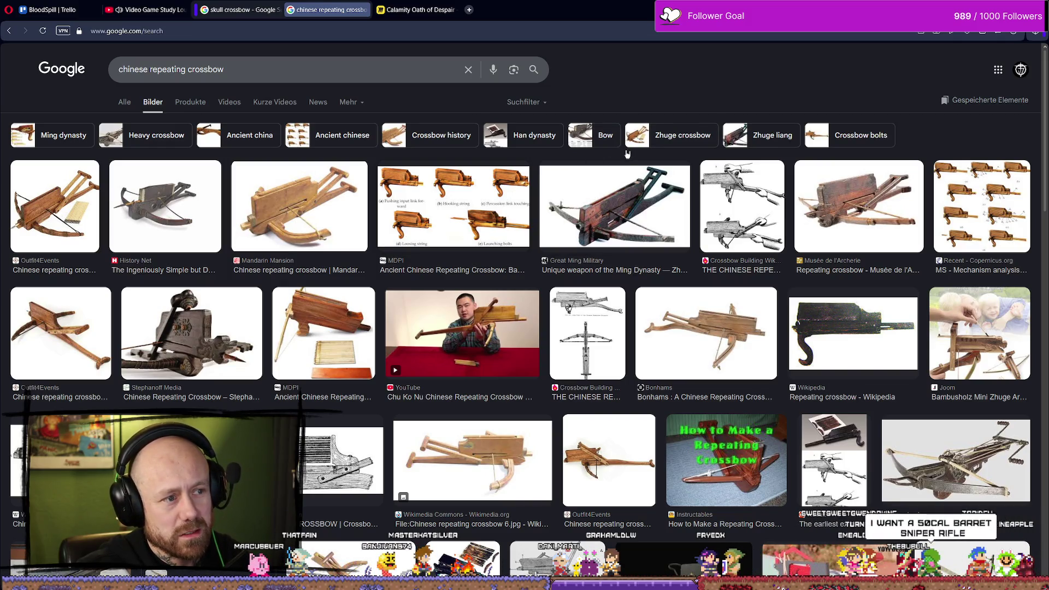
{"action": "left_click", "coordinate": [211, 384]}
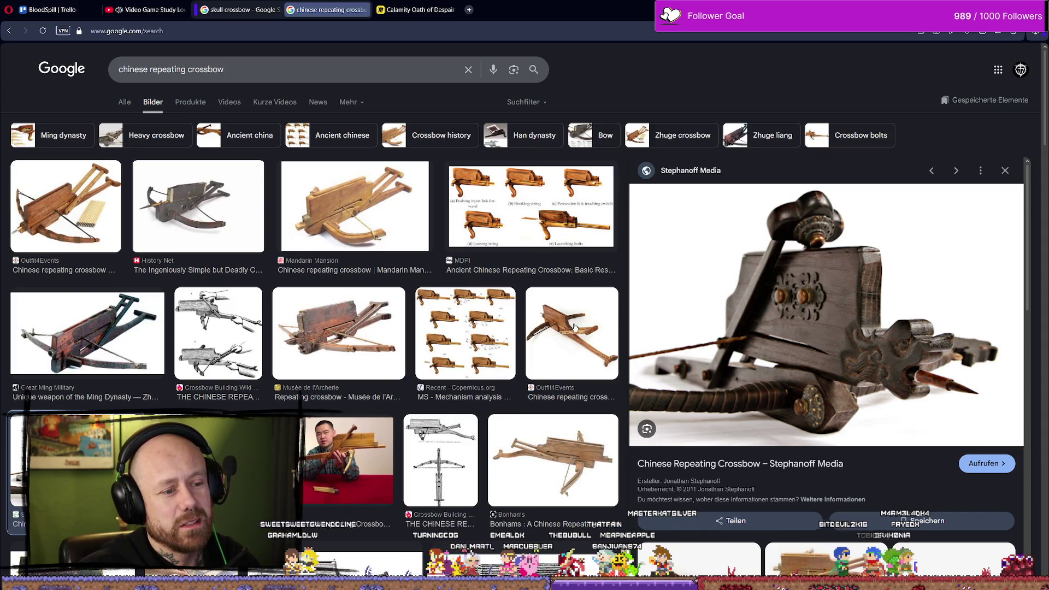
Compare the Great Ming Military crossbow with the dark wooden repeating crossbow preview
{"action": "scroll", "coordinate": [307, 340], "scroll_direction": "down", "scroll_amount": 1}
{"action": "scroll", "coordinate": [307, 340], "scroll_direction": "down", "scroll_amount": 1}
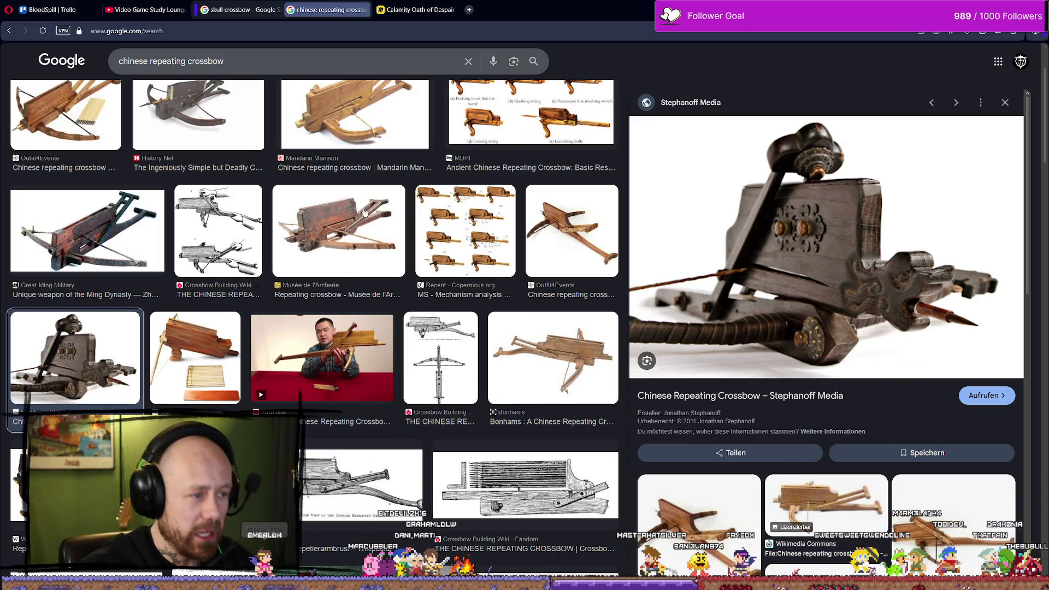
{"action": "scroll", "coordinate": [612, 224], "scroll_direction": "up", "scroll_amount": 3}
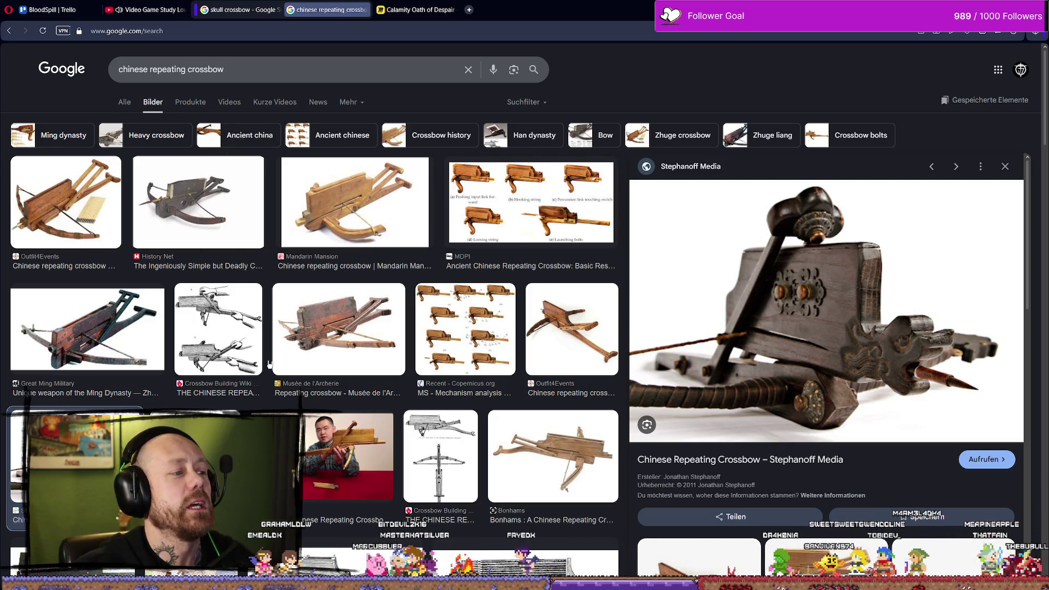
{"action": "scroll", "coordinate": [116, 238], "scroll_direction": "down", "scroll_amount": 2}
{"action": "left_click", "coordinate": [116, 237]}
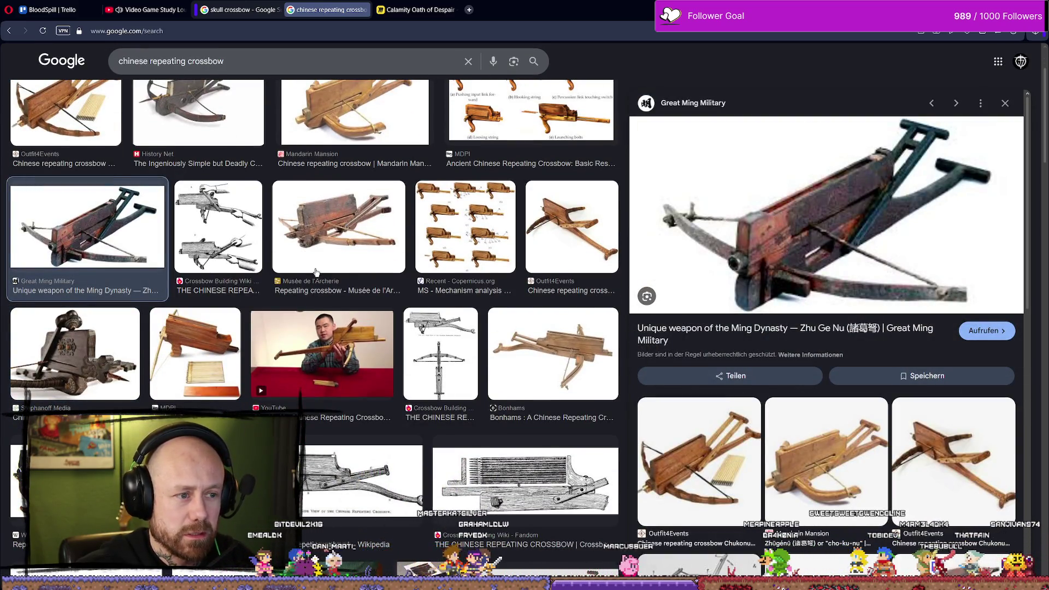
{"action": "scroll", "coordinate": [246, 338], "scroll_direction": "up", "scroll_amount": 1}
{"action": "scroll", "coordinate": [183, 404], "scroll_direction": "down", "scroll_amount": 1}
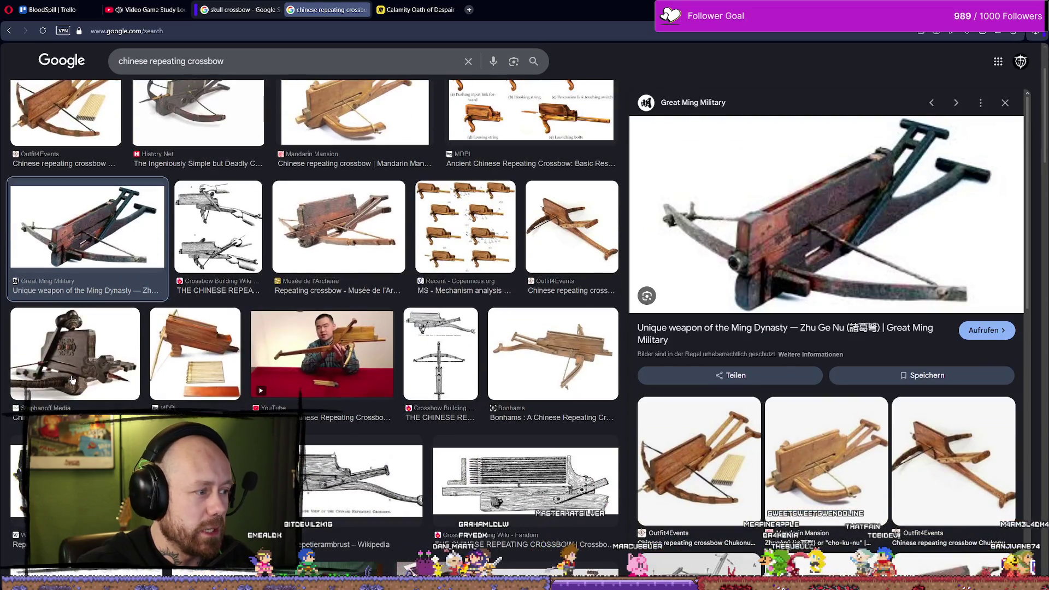
{"action": "left_click", "coordinate": [82, 355]}
Open the dark wooden crossbow's source page in a new tab, then begin saving the image
{"action": "right_click", "coordinate": [849, 225]}
{"action": "left_click", "coordinate": [884, 201]}
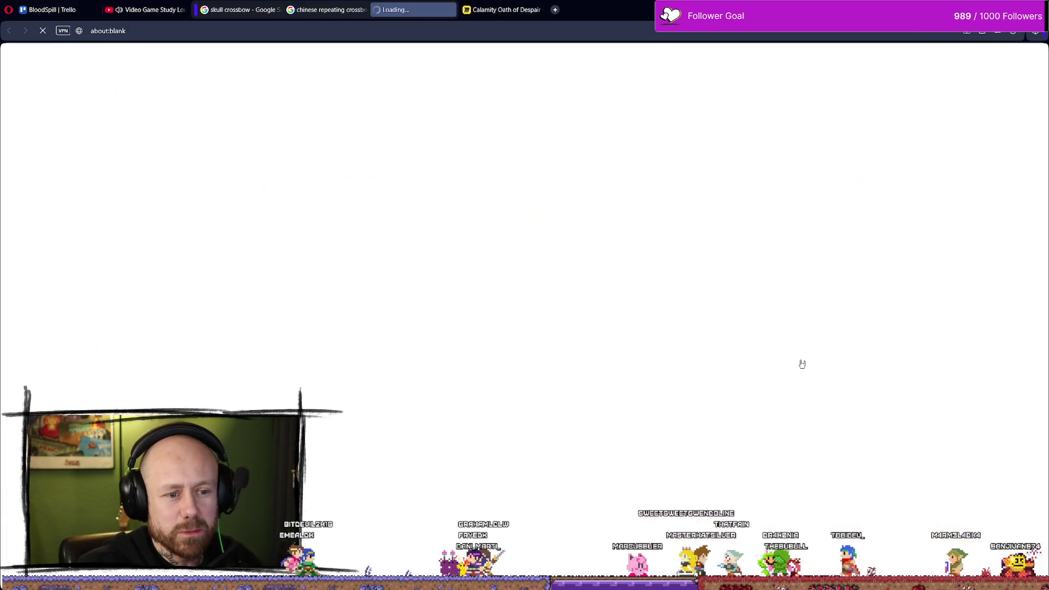
{"action": "left_click", "coordinate": [343, 5]}
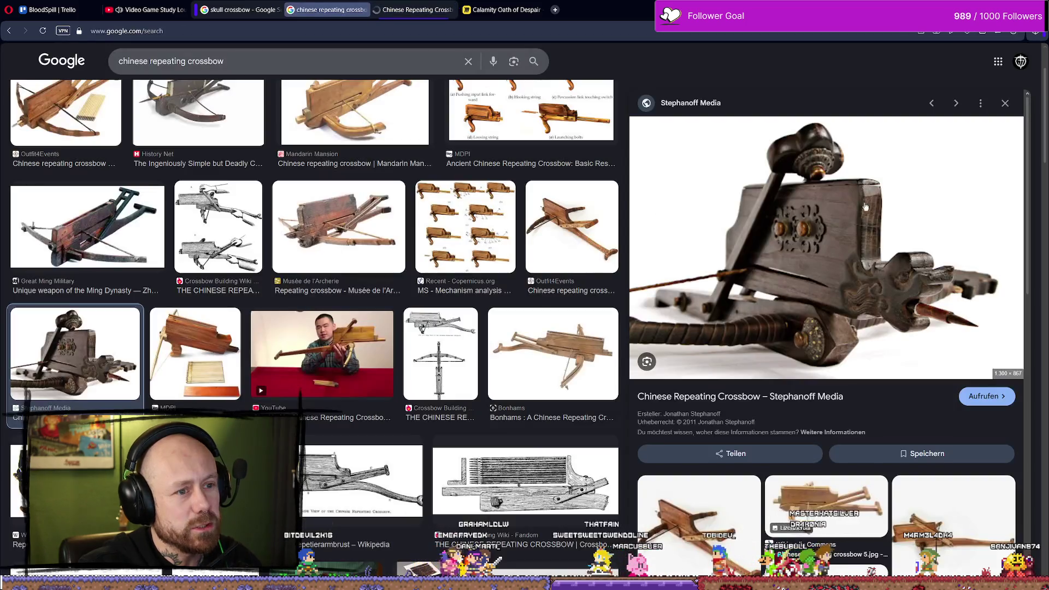
{"action": "right_click", "coordinate": [870, 204]}
{"action": "left_click", "coordinate": [907, 360]}
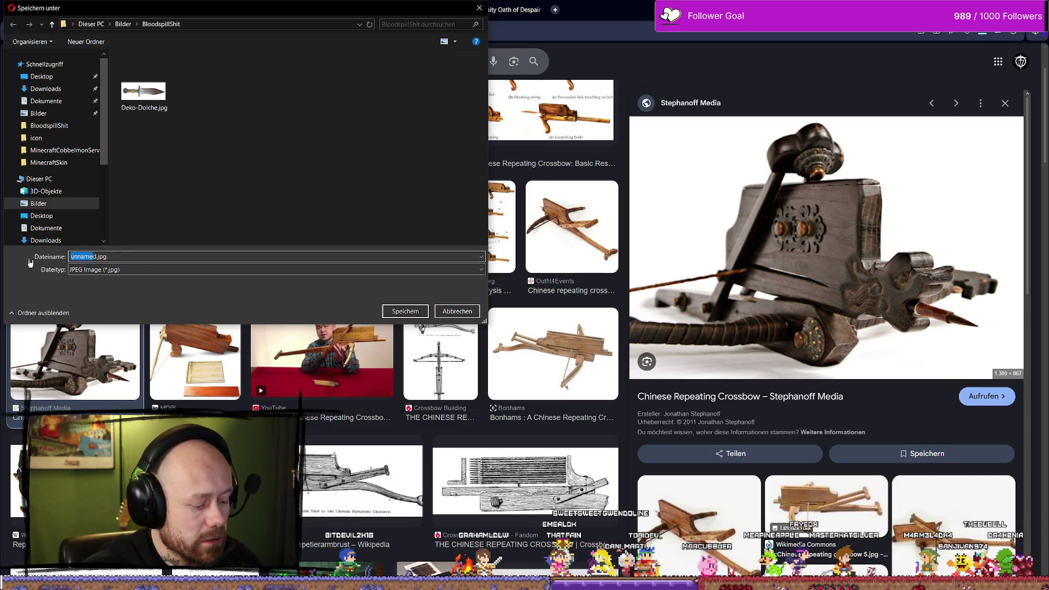
Save the repeating crossbow picture as chineserepeat.jpg
{"action": "type", "text": "chineserepeat"}
{"action": "key", "text": "Delete"}
{"action": "key", "text": "Return"}
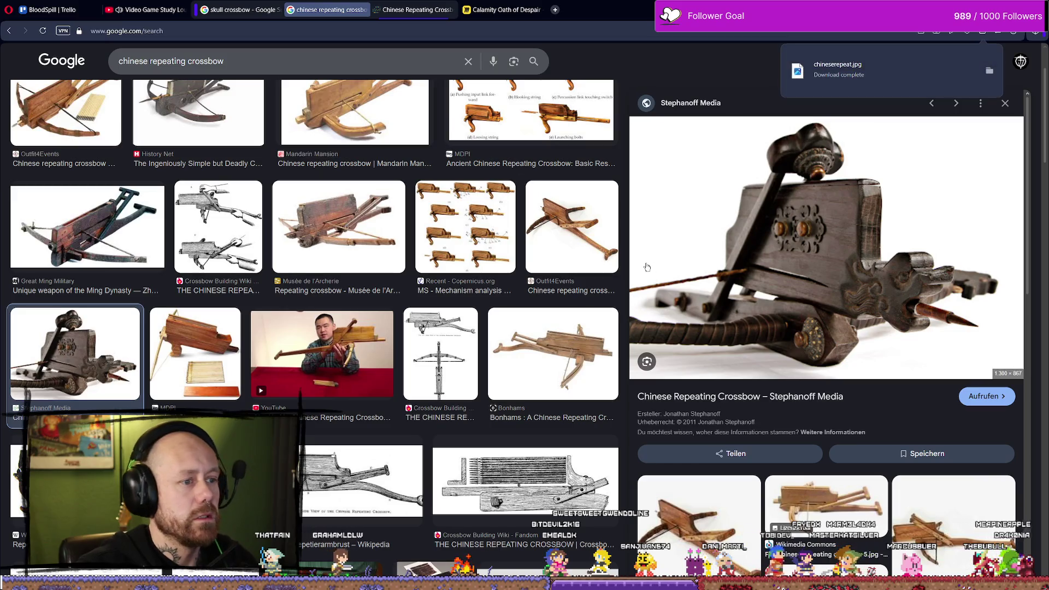
Close the Stephanoff Media crossbow page and go back to the skull crossbow results
{"action": "scroll", "coordinate": [749, 200], "scroll_direction": "down", "scroll_amount": 3}
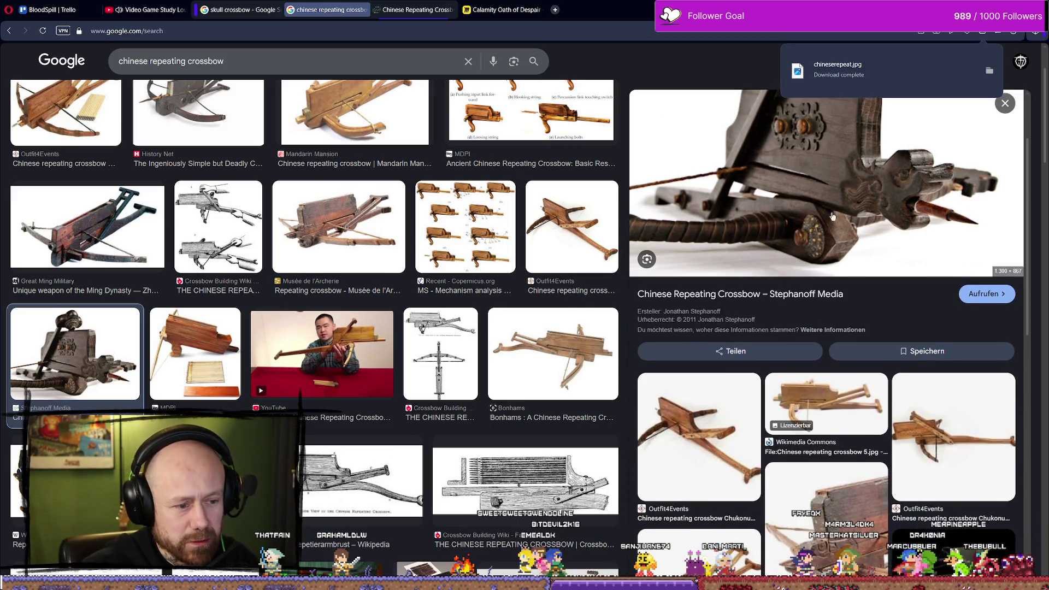
{"action": "scroll", "coordinate": [413, 331], "scroll_direction": "down", "scroll_amount": 7}
{"action": "scroll", "coordinate": [413, 330], "scroll_direction": "down", "scroll_amount": 4}
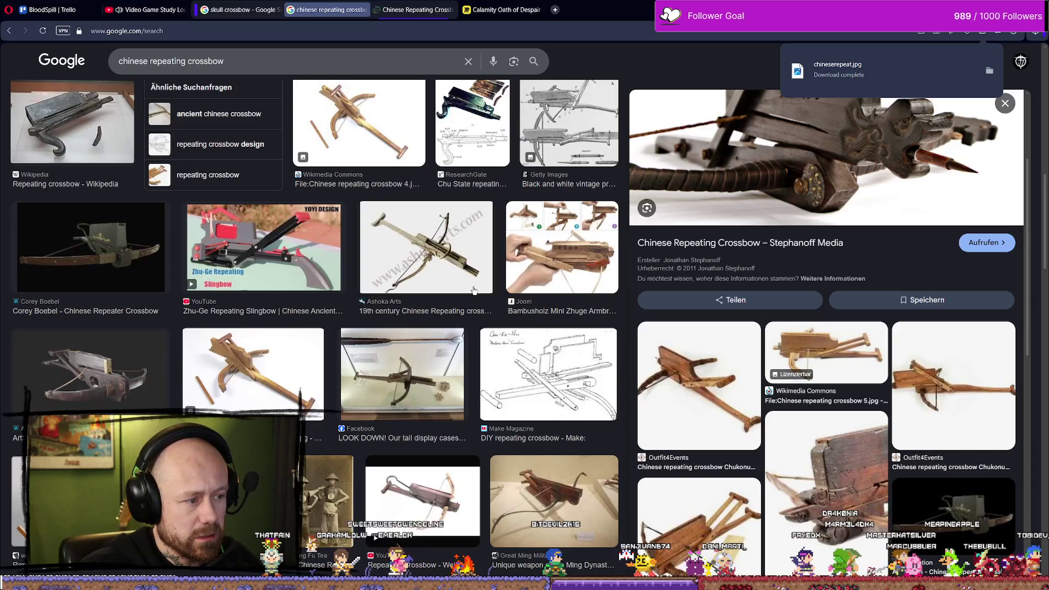
{"action": "scroll", "coordinate": [413, 331], "scroll_direction": "down", "scroll_amount": 4}
{"action": "scroll", "coordinate": [421, 321], "scroll_direction": "down", "scroll_amount": 3}
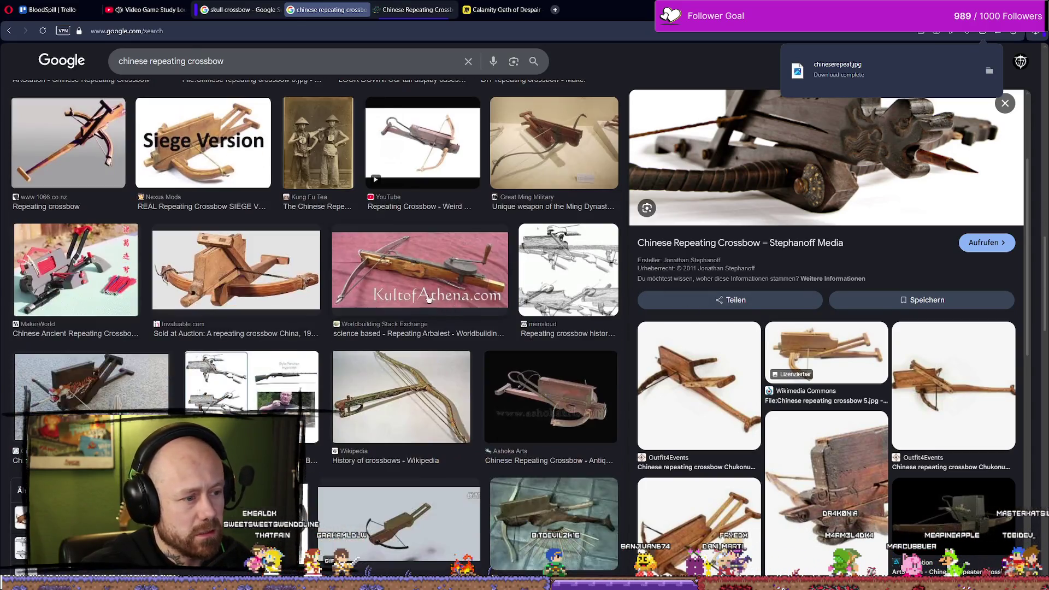
{"action": "scroll", "coordinate": [421, 322], "scroll_direction": "up", "scroll_amount": 4}
{"action": "left_click", "coordinate": [414, 9]}
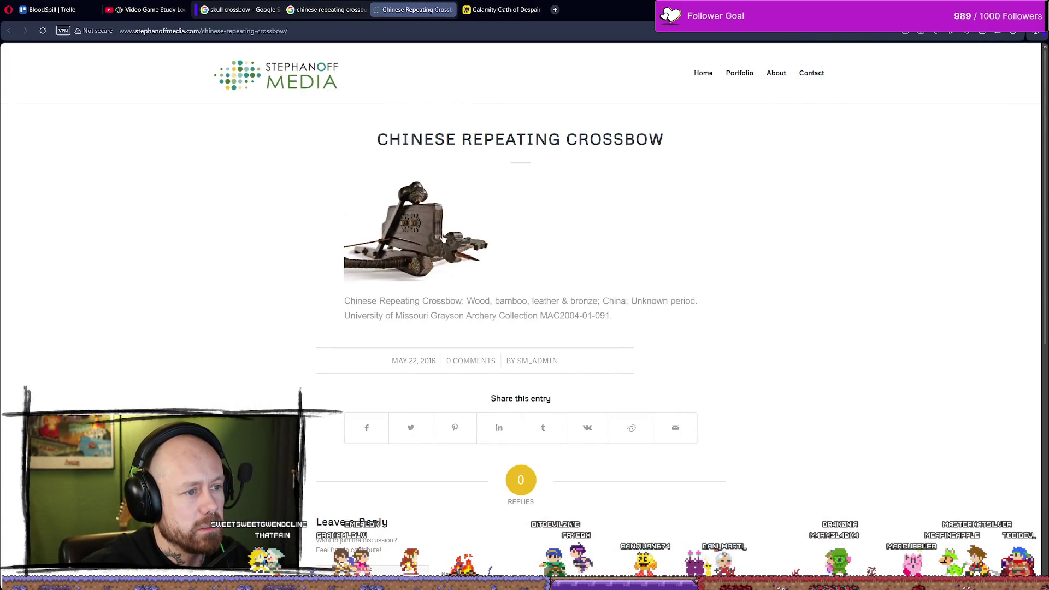
{"action": "left_click", "coordinate": [453, 9]}
{"action": "left_click", "coordinate": [241, 10]}
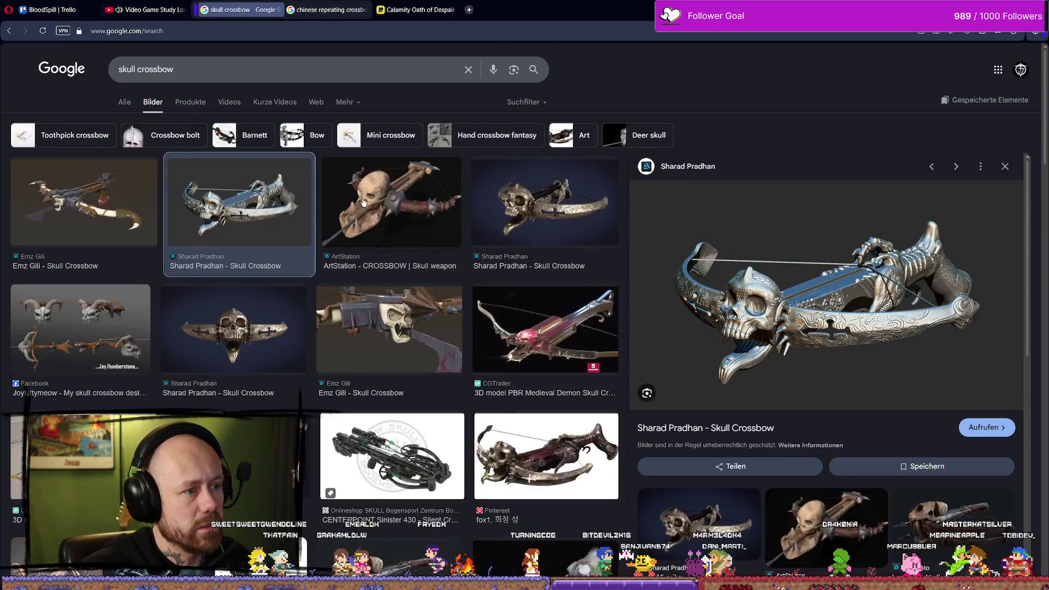
Browse the skull crossbow results, ending on the ornate silver skull crossbow preview
{"action": "scroll", "coordinate": [401, 270], "scroll_direction": "down", "scroll_amount": 3}
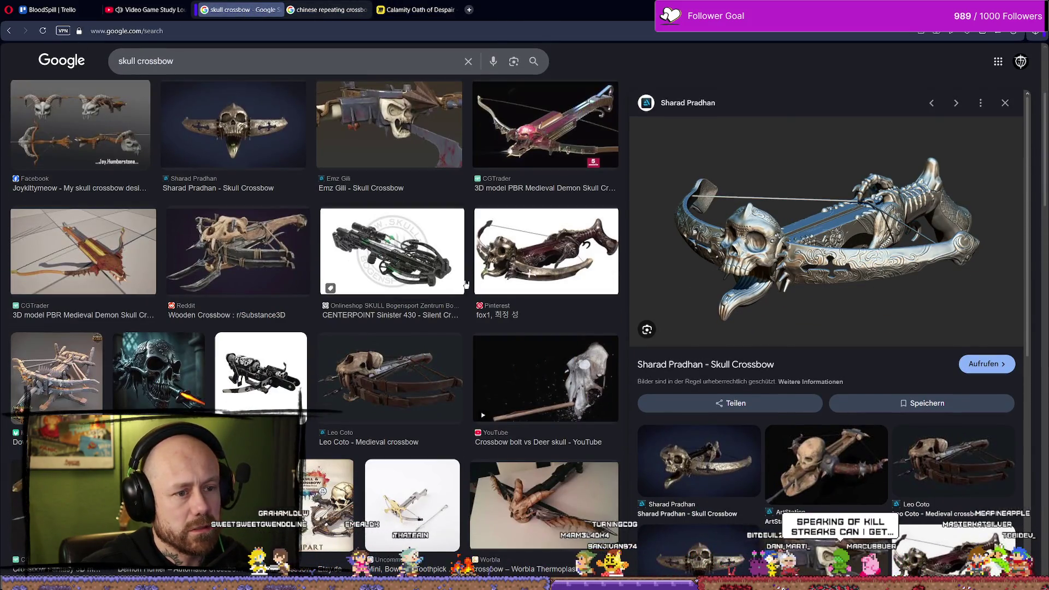
{"action": "scroll", "coordinate": [384, 306], "scroll_direction": "down", "scroll_amount": 2}
{"action": "left_click", "coordinate": [383, 263]}
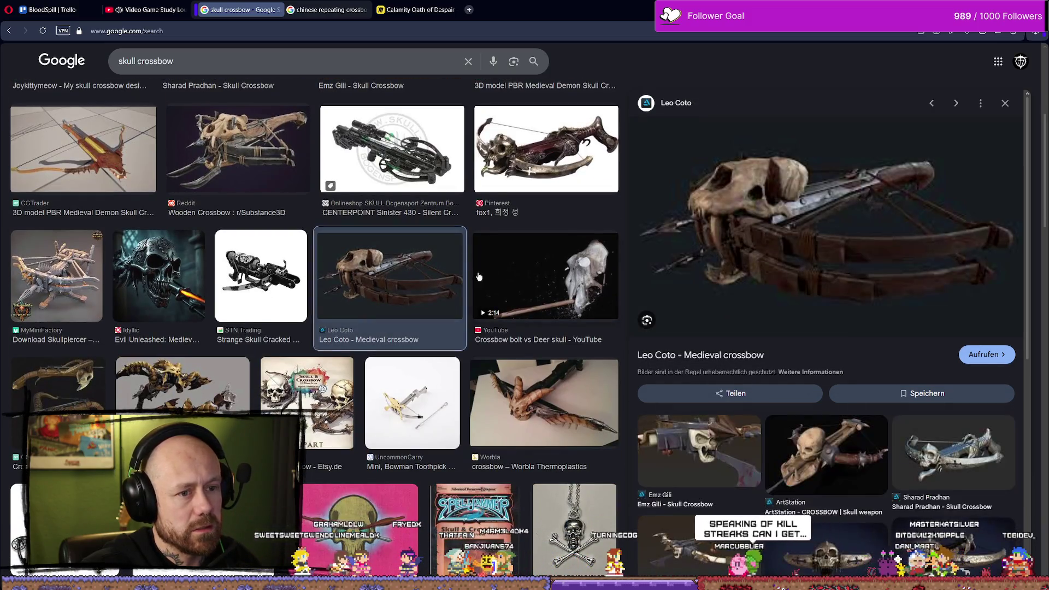
{"action": "scroll", "coordinate": [479, 280], "scroll_direction": "up", "scroll_amount": 2}
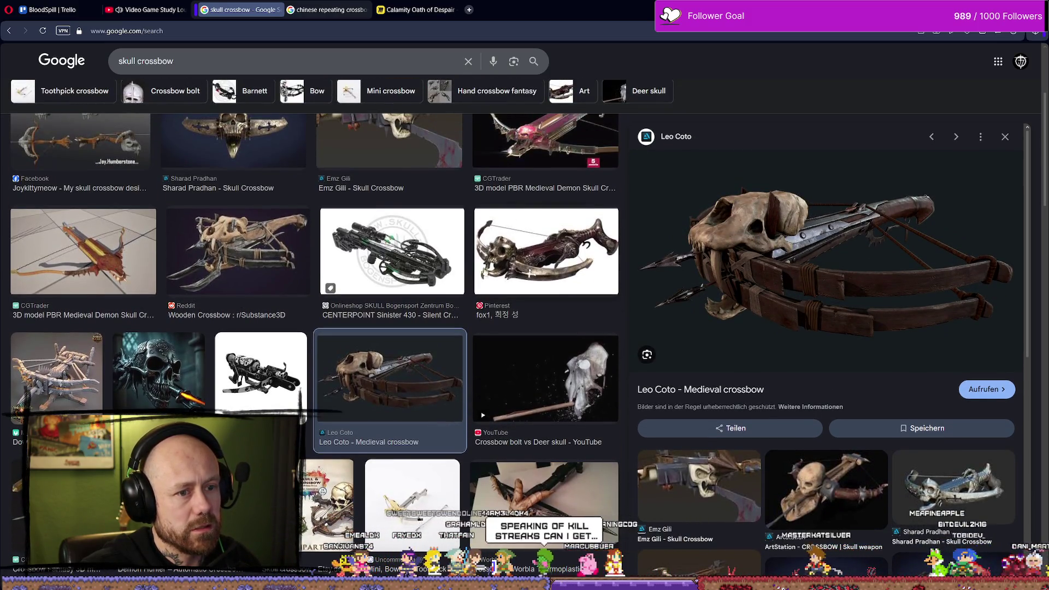
{"action": "left_click", "coordinate": [416, 261]}
{"action": "left_click", "coordinate": [238, 252]}
{"action": "scroll", "coordinate": [533, 329], "scroll_direction": "up", "scroll_amount": 3}
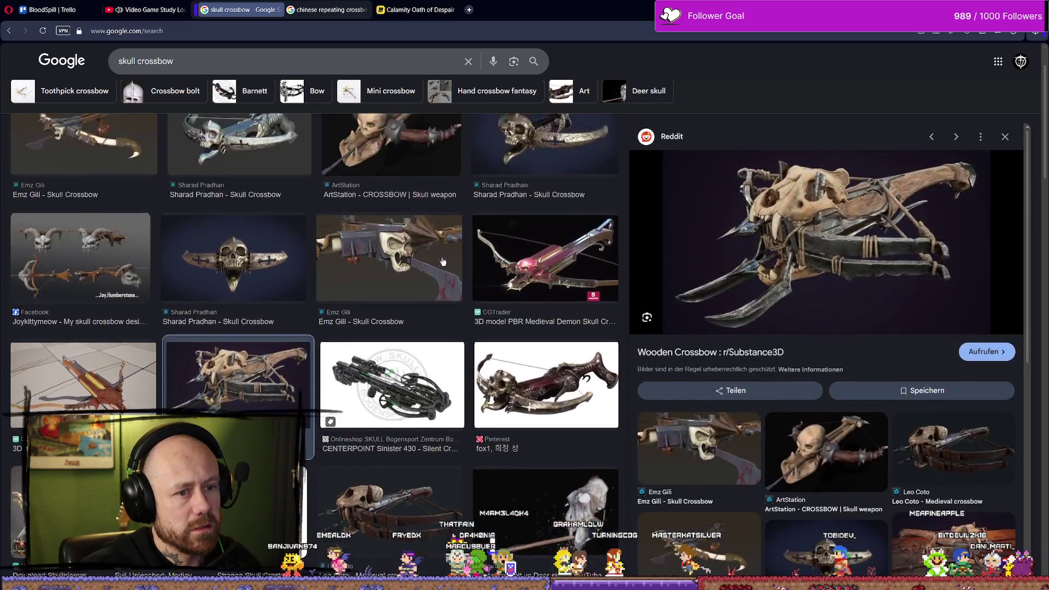
{"action": "left_click", "coordinate": [541, 238]}
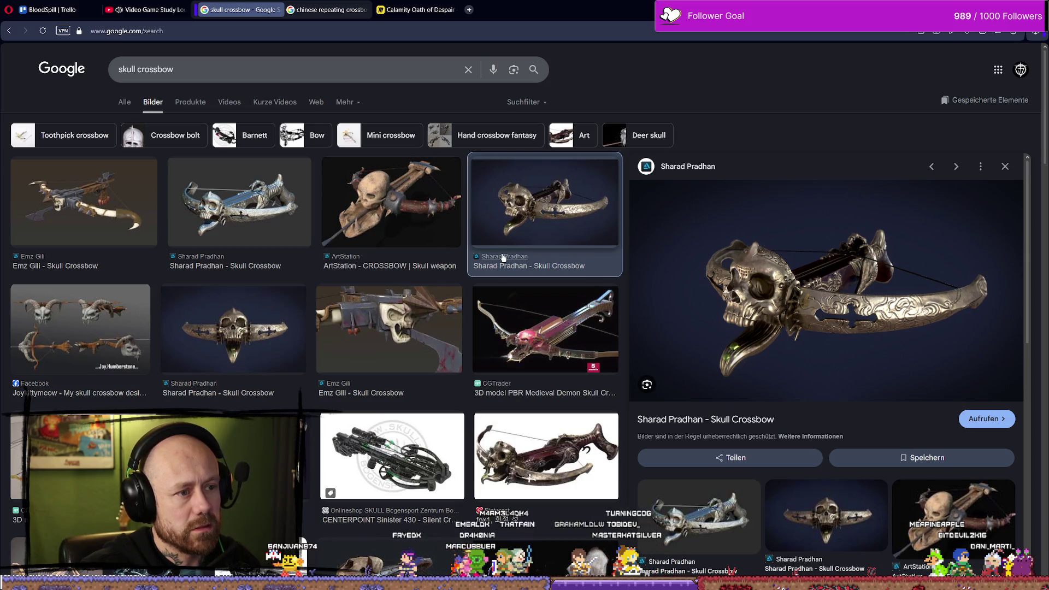
Save the silver skull crossbow render into the BloodspillShit folder
{"action": "right_click", "coordinate": [794, 263]}
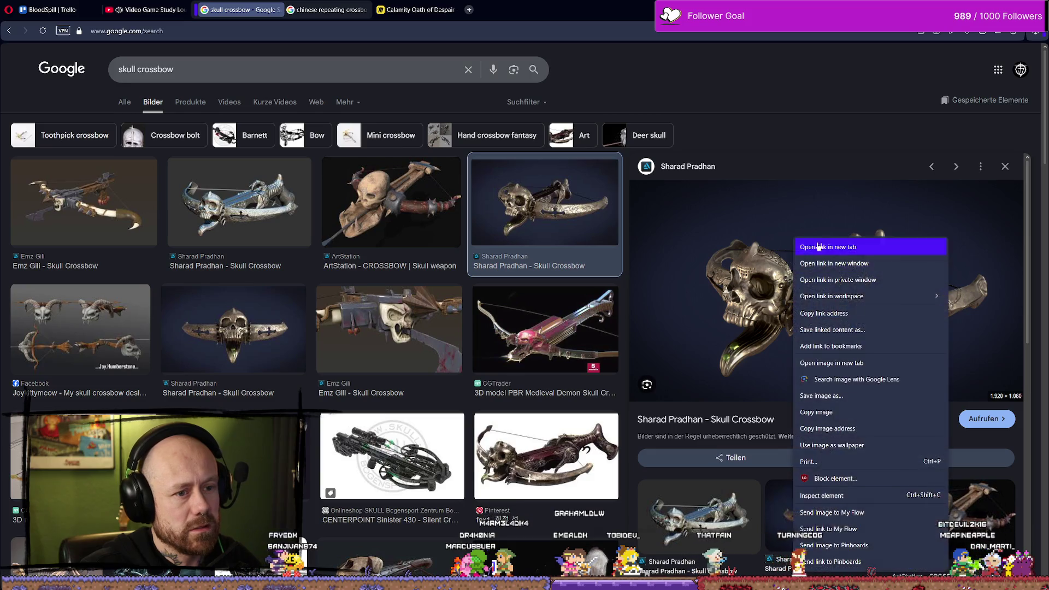
{"action": "left_click", "coordinate": [850, 402]}
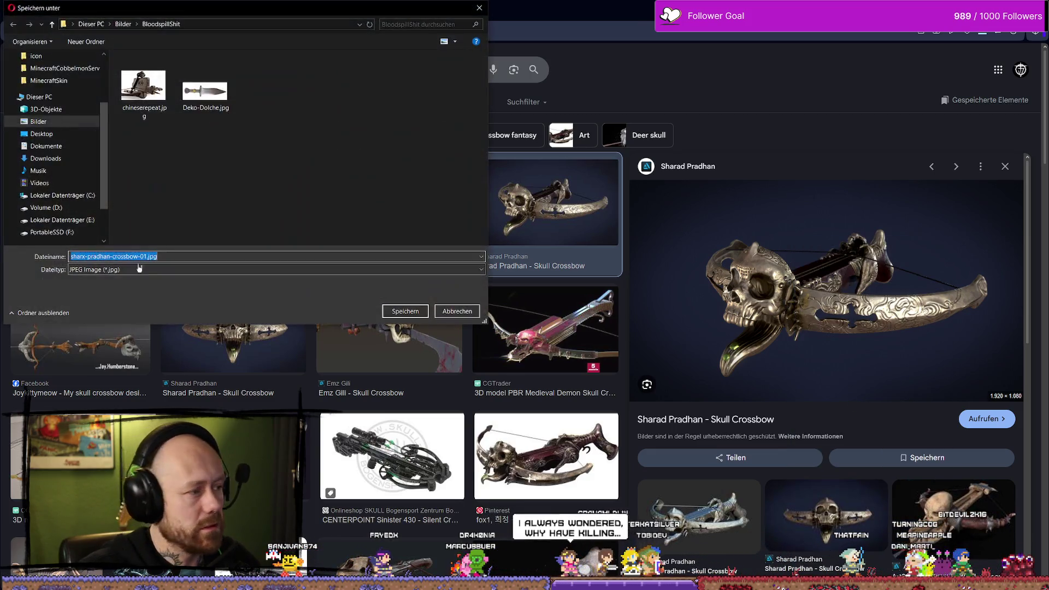
{"action": "left_click", "coordinate": [397, 311]}
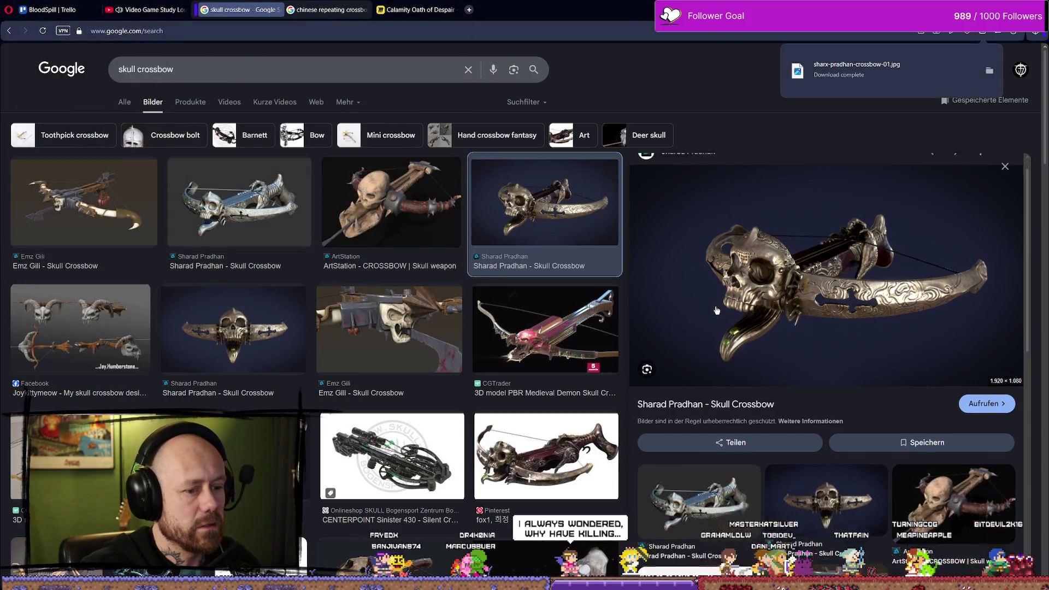
{"action": "scroll", "coordinate": [595, 299], "scroll_direction": "down", "scroll_amount": 3}
{"action": "scroll", "coordinate": [594, 299], "scroll_direction": "down", "scroll_amount": 3}
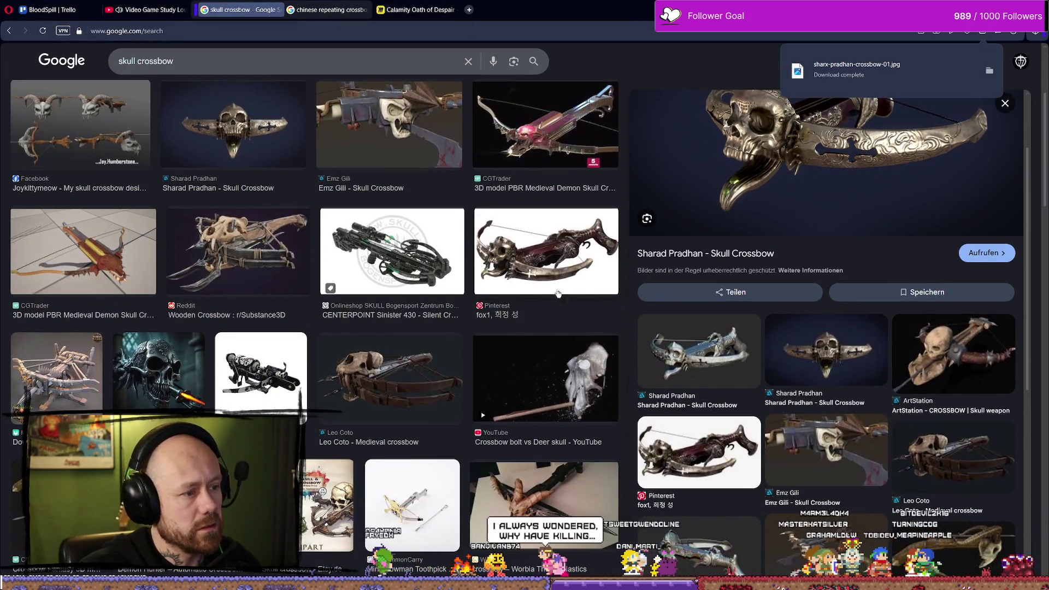
Revisit the ArtStation skull weapon result and begin rewriting the query as 'medi'
{"action": "key", "text": "Left"}
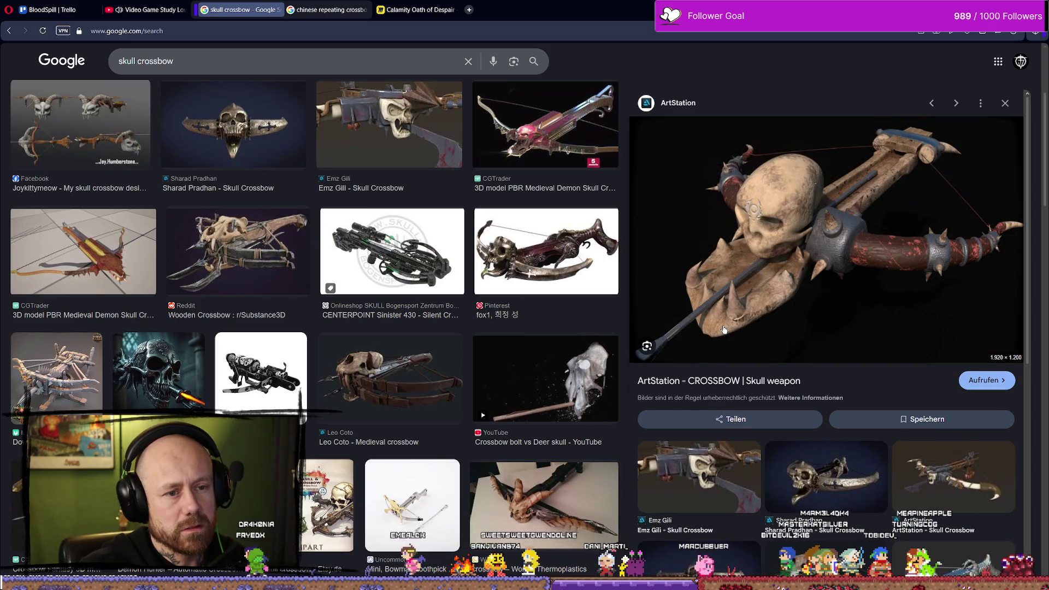
{"action": "scroll", "coordinate": [266, 304], "scroll_direction": "down", "scroll_amount": 7}
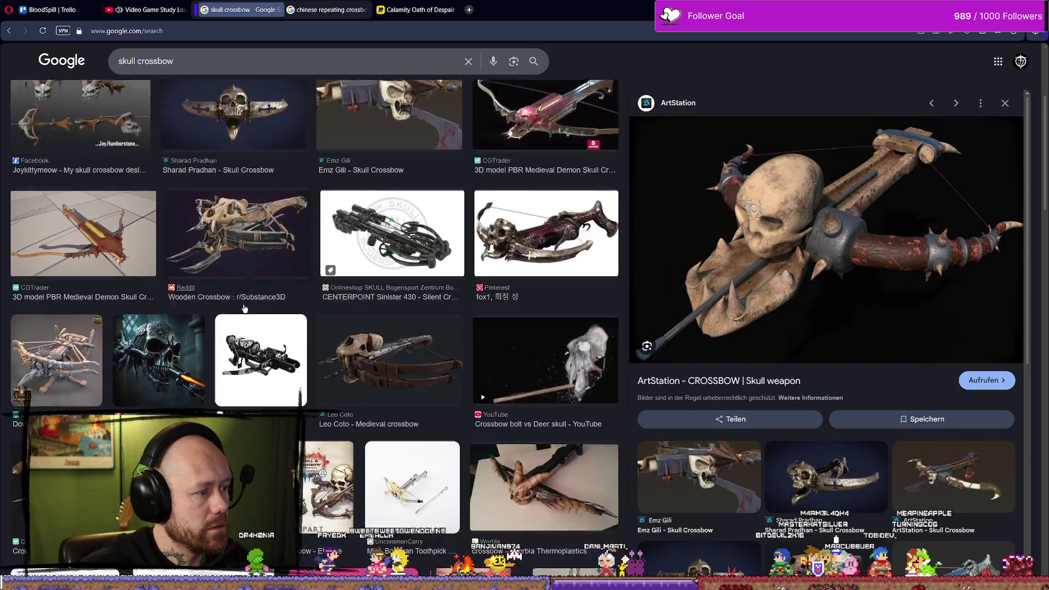
{"action": "scroll", "coordinate": [265, 318], "scroll_direction": "down", "scroll_amount": 5}
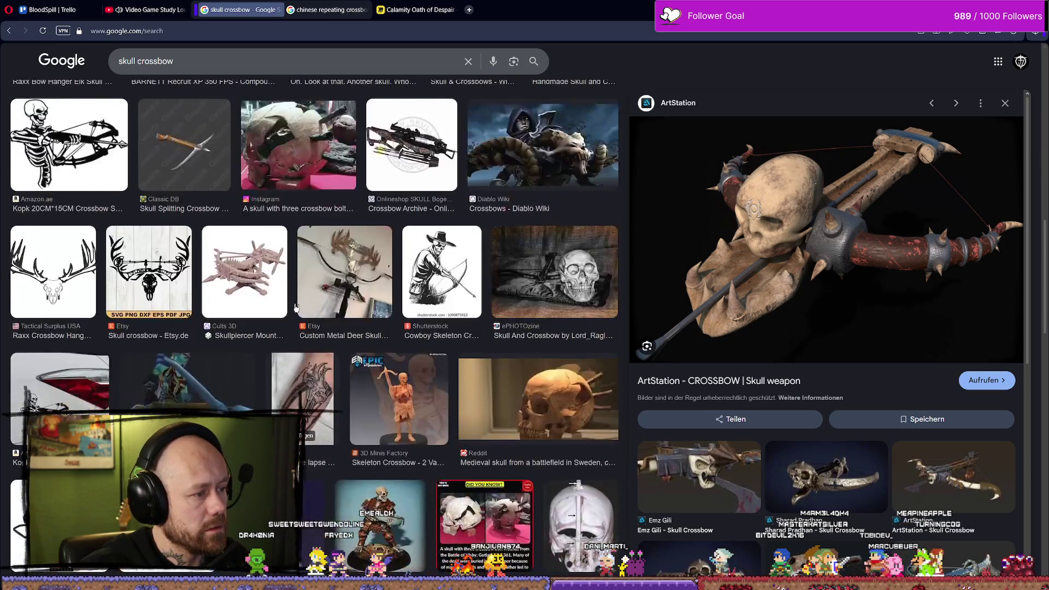
{"action": "scroll", "coordinate": [369, 210], "scroll_direction": "up", "scroll_amount": 15}
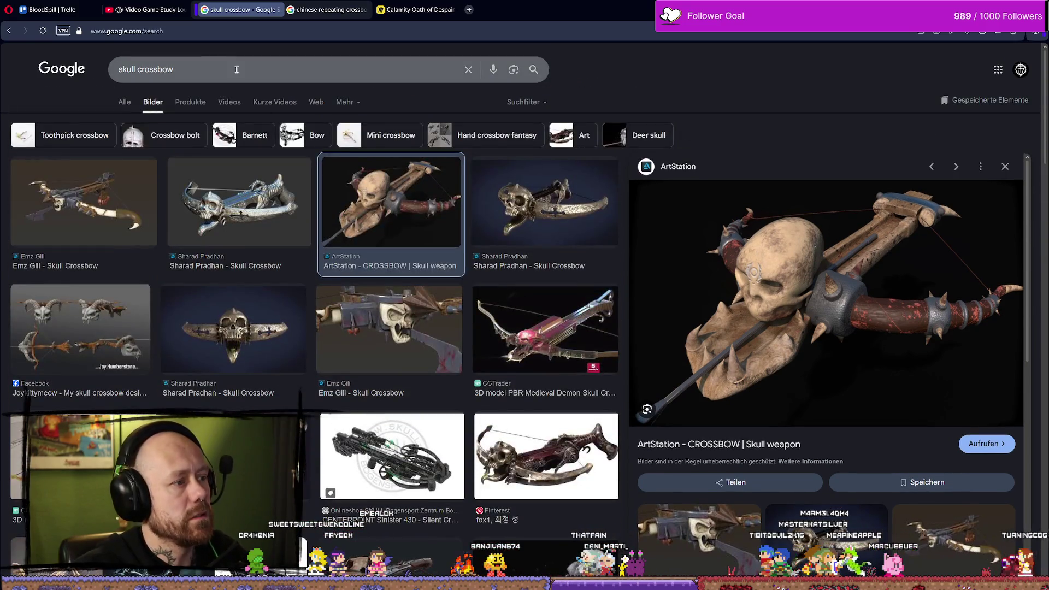
{"action": "left_click", "coordinate": [227, 76]}
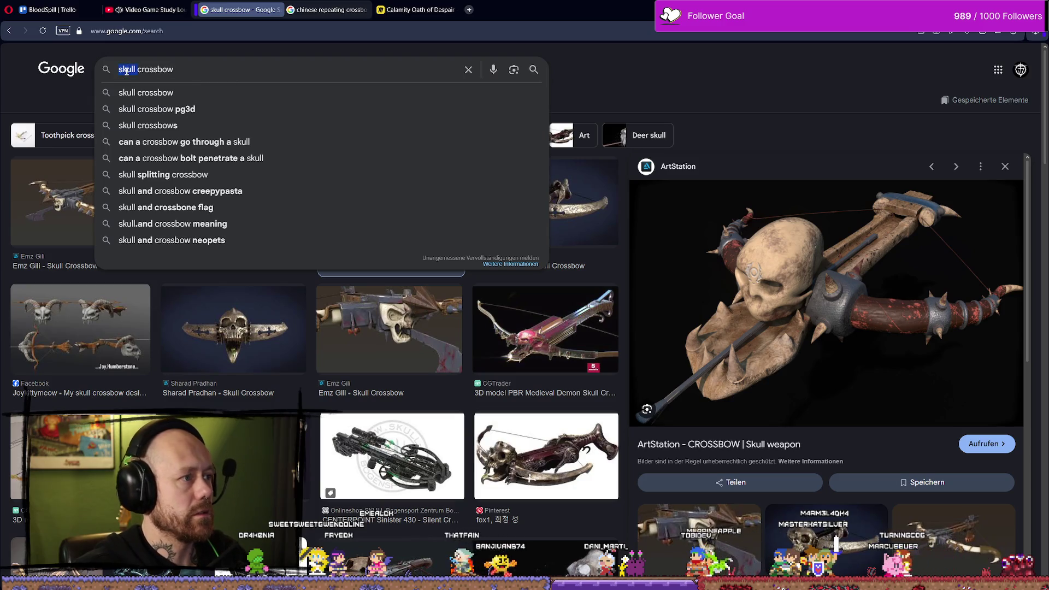
{"action": "type", "text": "medi"}
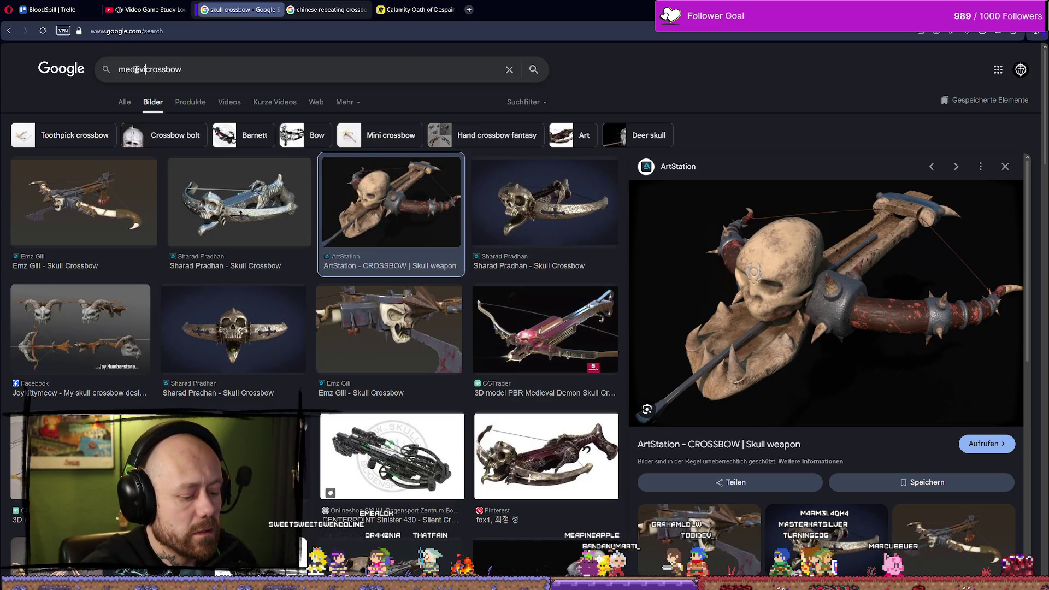
{"action": "type", "text": "al"}
{"action": "key", "text": "Return"}
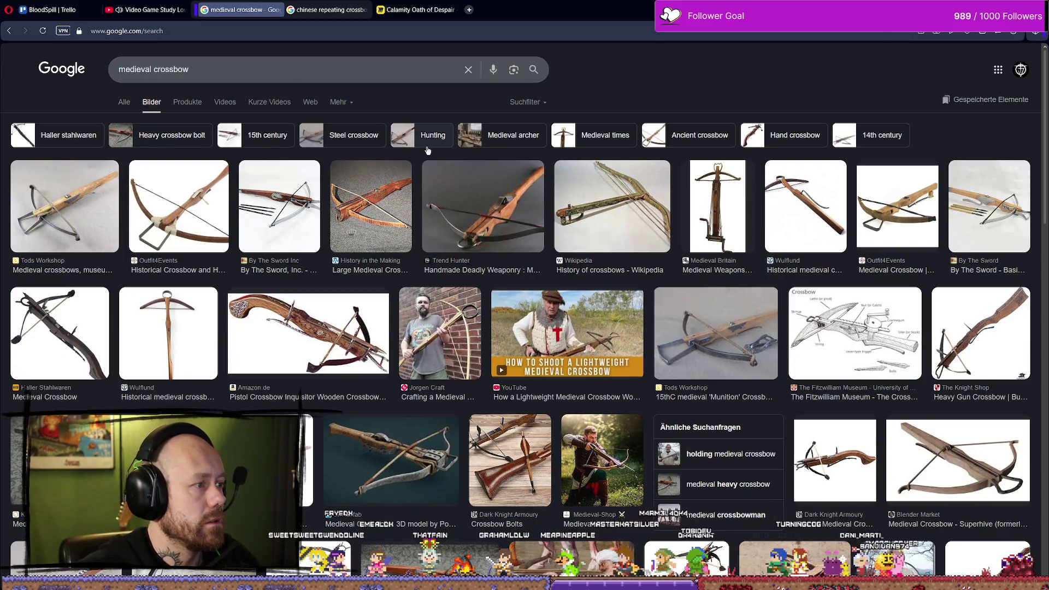
{"action": "left_click", "coordinate": [329, 327]}
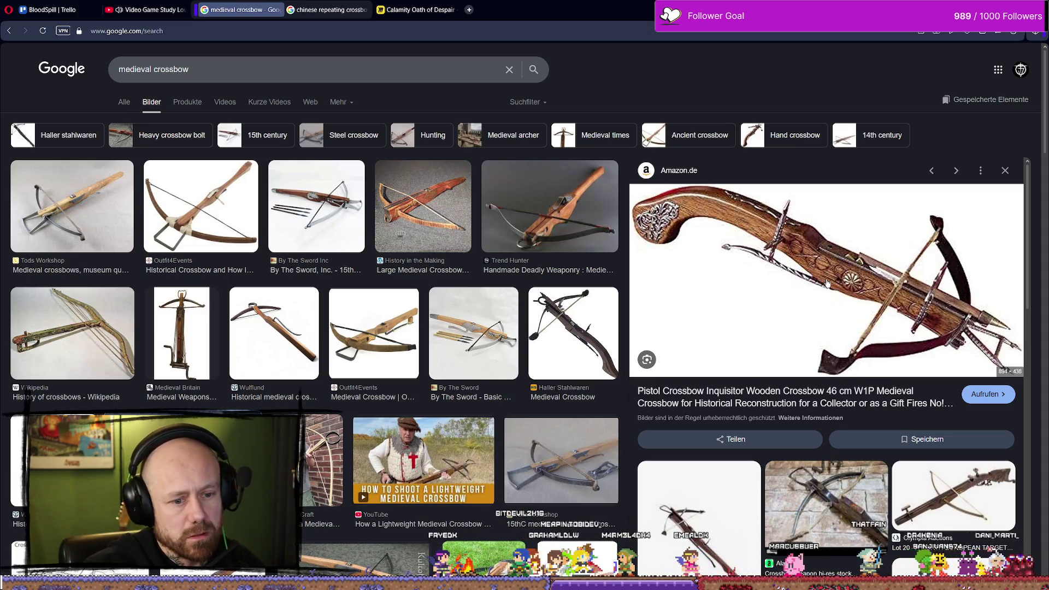
{"action": "scroll", "coordinate": [828, 302], "scroll_direction": "down", "scroll_amount": 2}
{"action": "scroll", "coordinate": [419, 281], "scroll_direction": "down", "scroll_amount": 1}
{"action": "scroll", "coordinate": [419, 282], "scroll_direction": "down", "scroll_amount": 7}
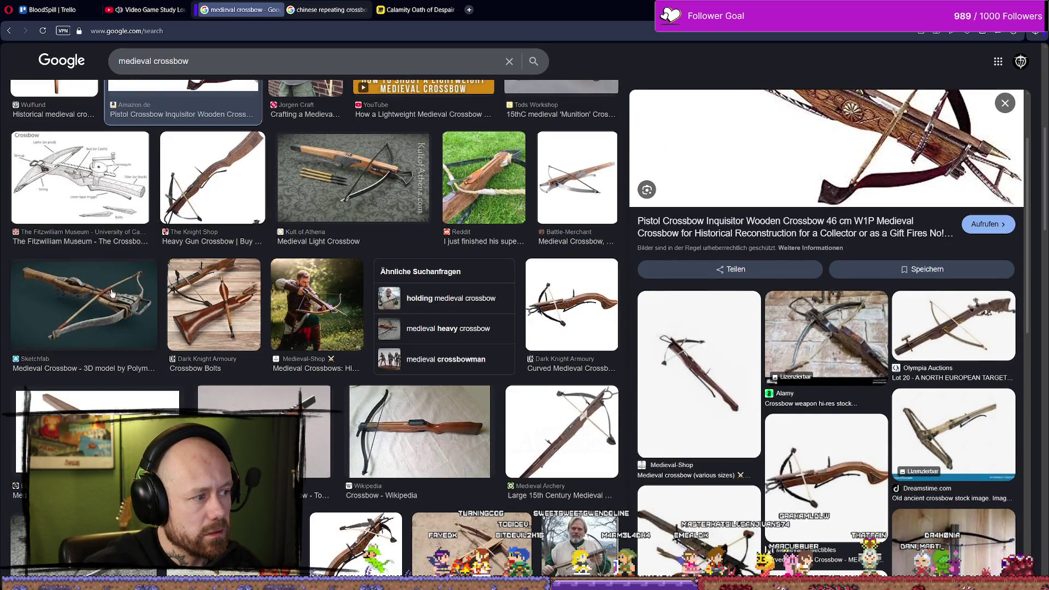
{"action": "scroll", "coordinate": [418, 243], "scroll_direction": "down", "scroll_amount": 4}
{"action": "scroll", "coordinate": [419, 244], "scroll_direction": "down", "scroll_amount": 5}
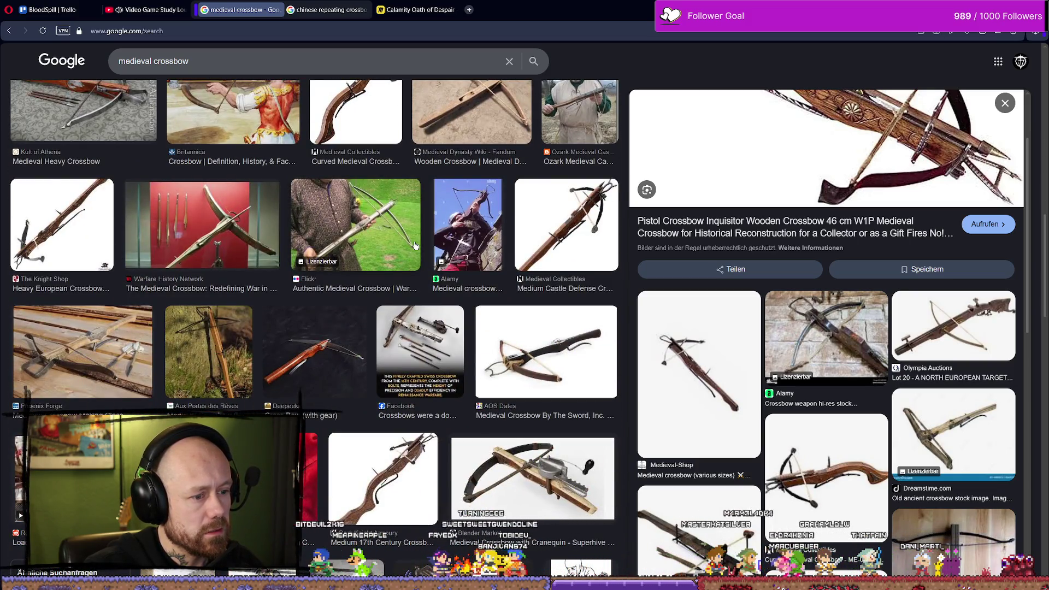
{"action": "scroll", "coordinate": [416, 246], "scroll_direction": "down", "scroll_amount": 5}
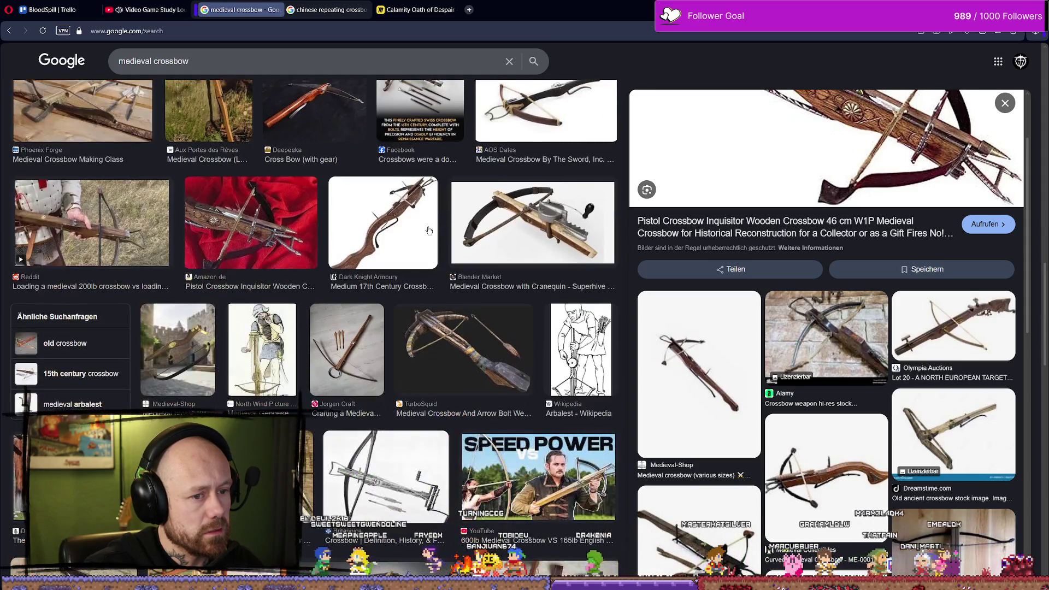
{"action": "scroll", "coordinate": [430, 230], "scroll_direction": "down", "scroll_amount": 5}
{"action": "scroll", "coordinate": [430, 231], "scroll_direction": "down", "scroll_amount": 4}
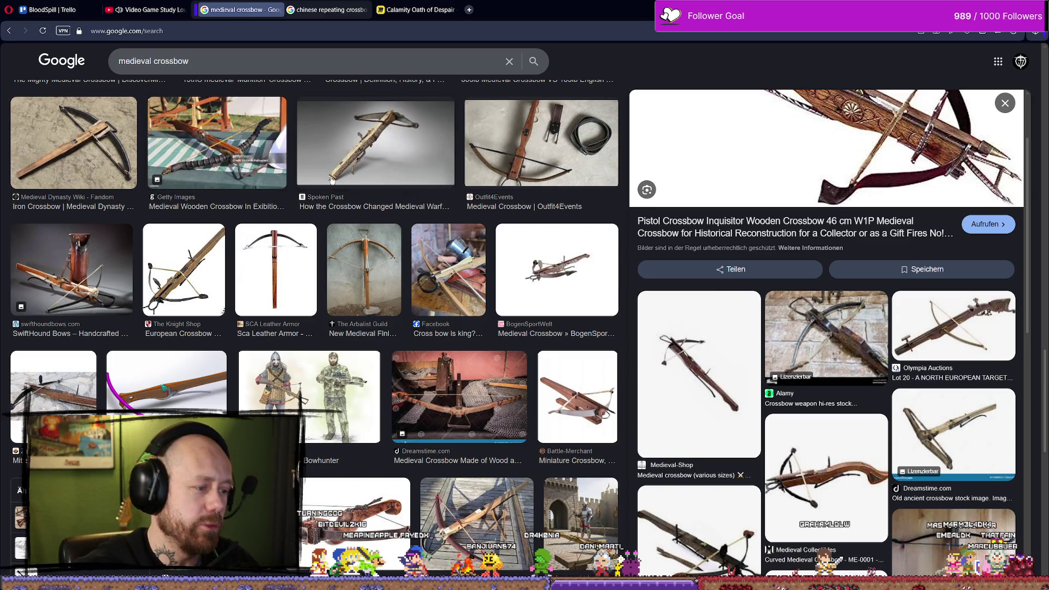
{"action": "scroll", "coordinate": [339, 198], "scroll_direction": "down", "scroll_amount": 2}
{"action": "scroll", "coordinate": [910, 270], "scroll_direction": "down", "scroll_amount": 8}
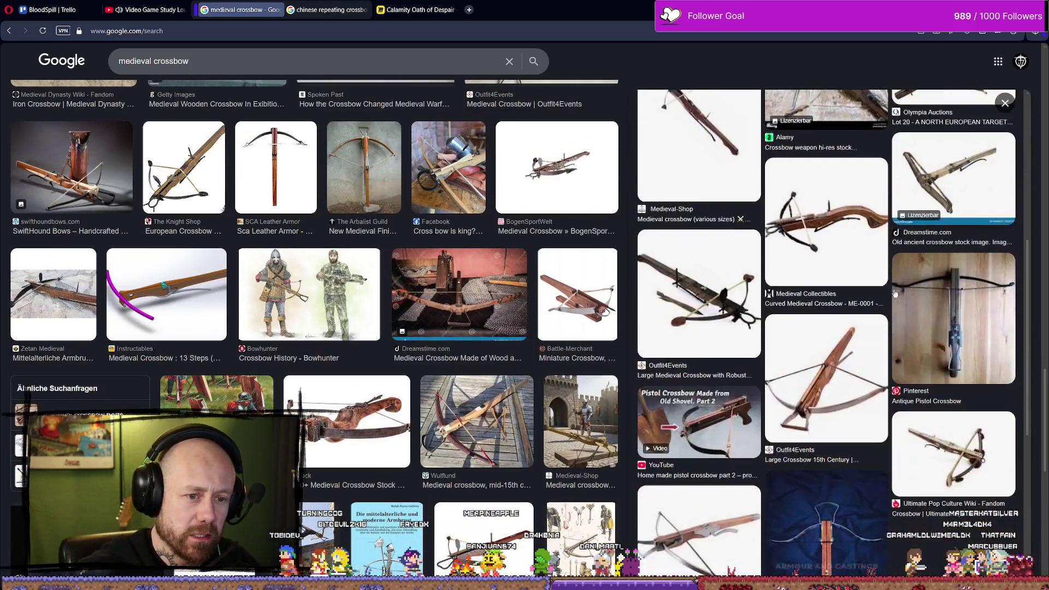
{"action": "scroll", "coordinate": [448, 264], "scroll_direction": "down", "scroll_amount": 6}
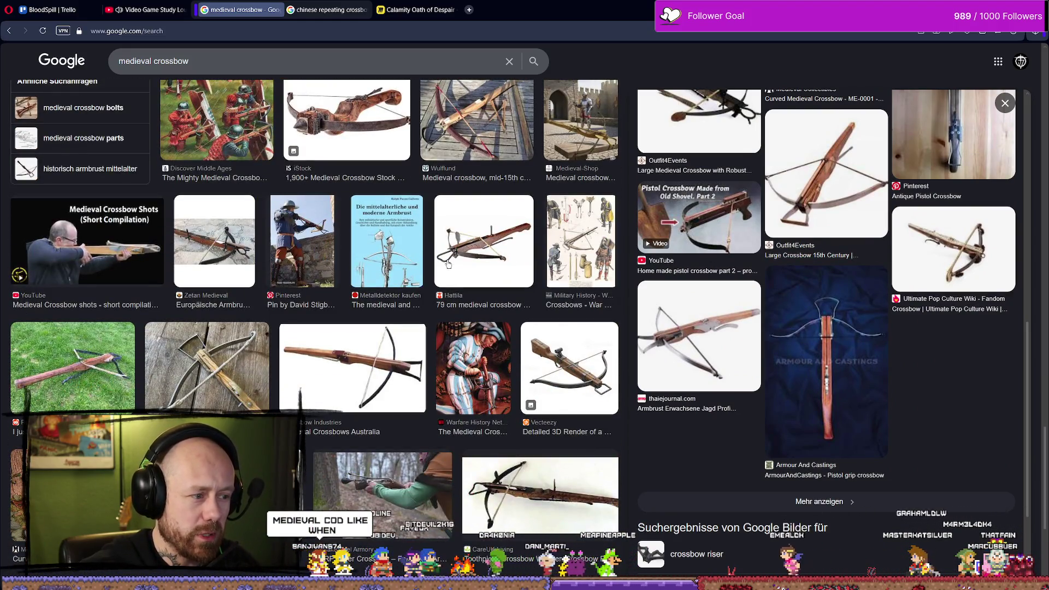
{"action": "scroll", "coordinate": [449, 263], "scroll_direction": "down", "scroll_amount": 2}
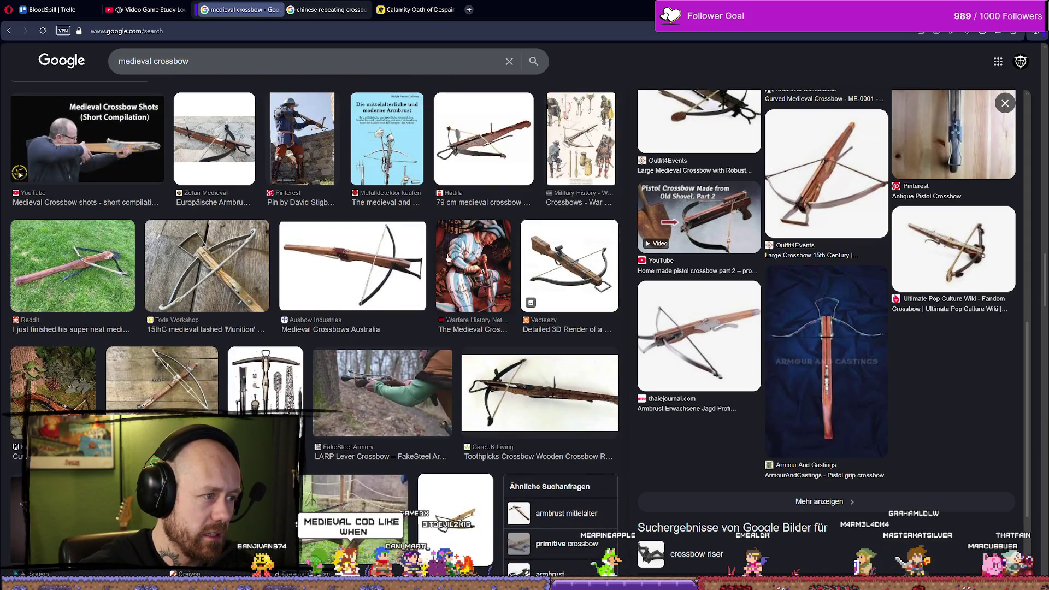
{"action": "scroll", "coordinate": [435, 236], "scroll_direction": "down", "scroll_amount": 3}
{"action": "scroll", "coordinate": [429, 236], "scroll_direction": "down", "scroll_amount": 3}
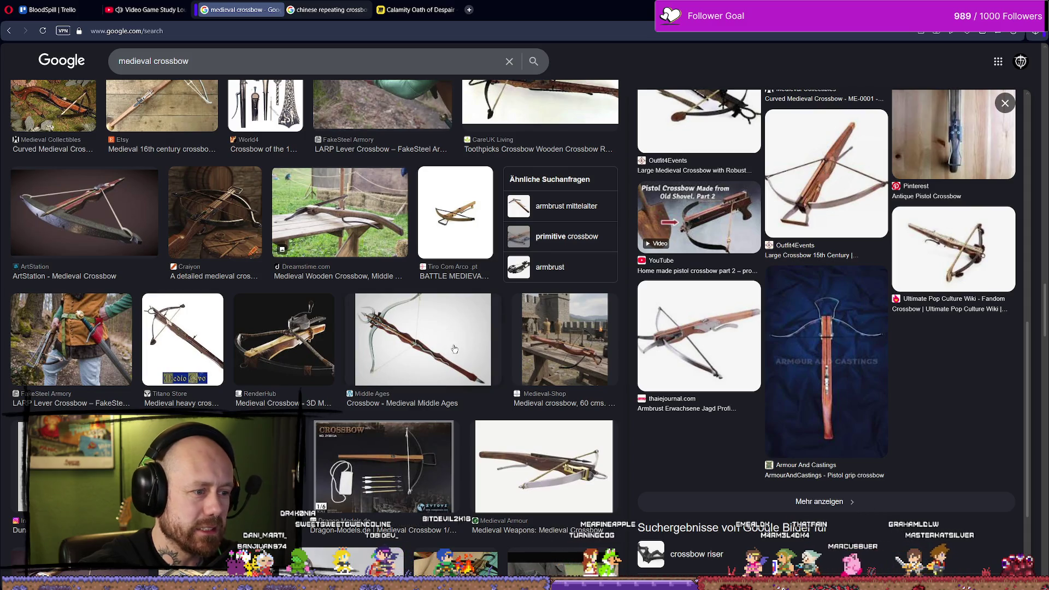
{"action": "key", "text": "ctrl+Tab"}
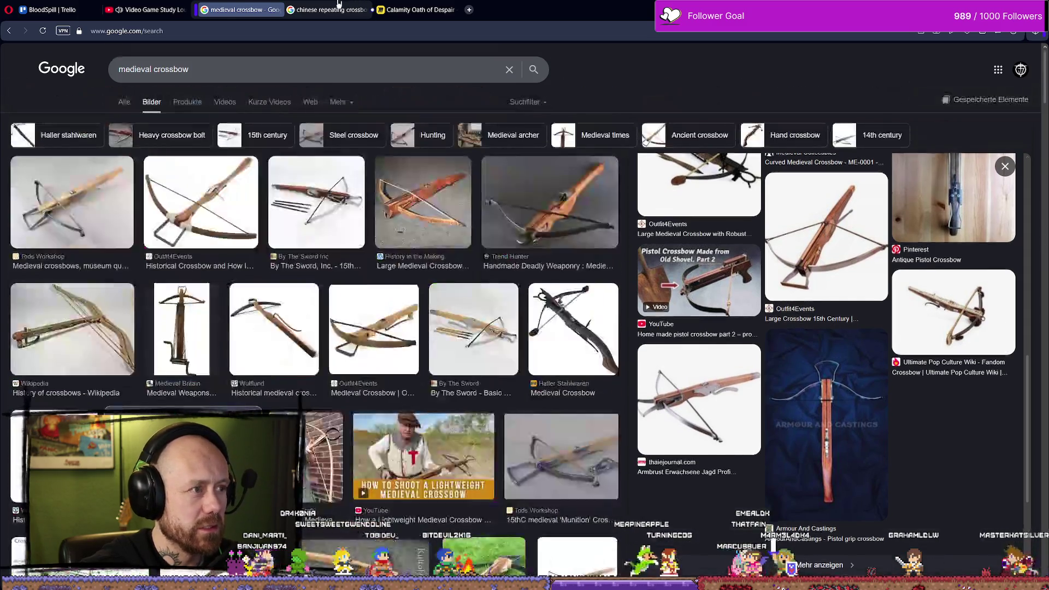
{"action": "key", "text": "ctrl+shift+Tab"}
{"action": "scroll", "coordinate": [506, 384], "scroll_direction": "down", "scroll_amount": 5}
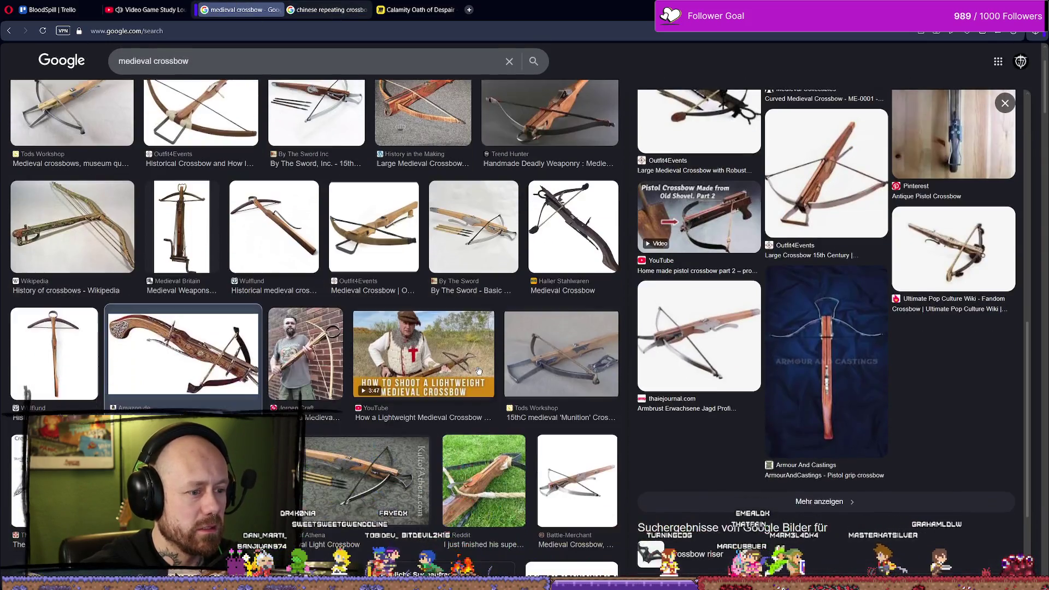
{"action": "scroll", "coordinate": [506, 385], "scroll_direction": "up", "scroll_amount": 3}
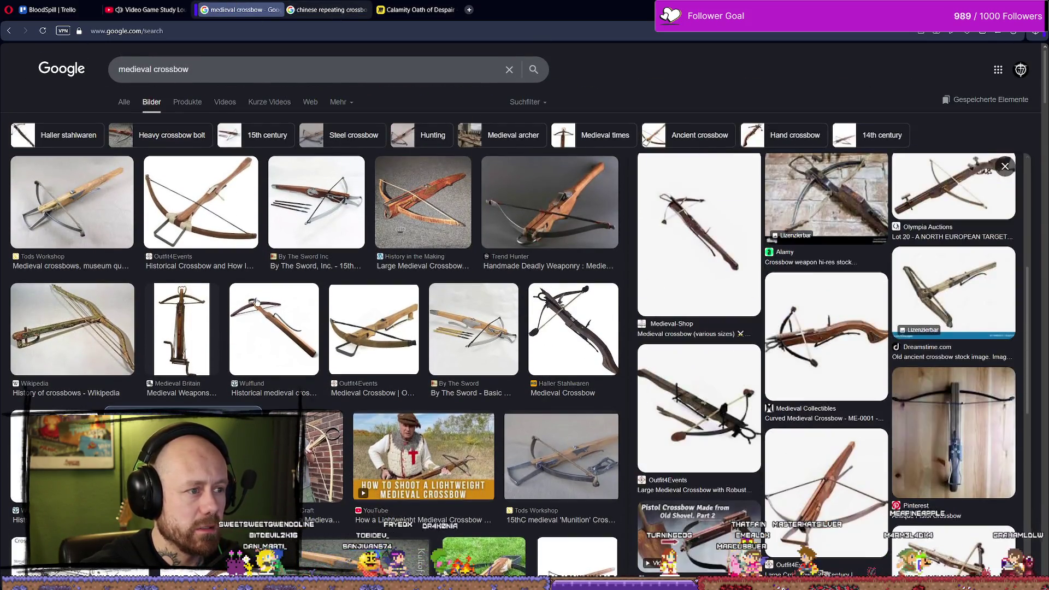
{"action": "scroll", "coordinate": [282, 305], "scroll_direction": "down", "scroll_amount": 2}
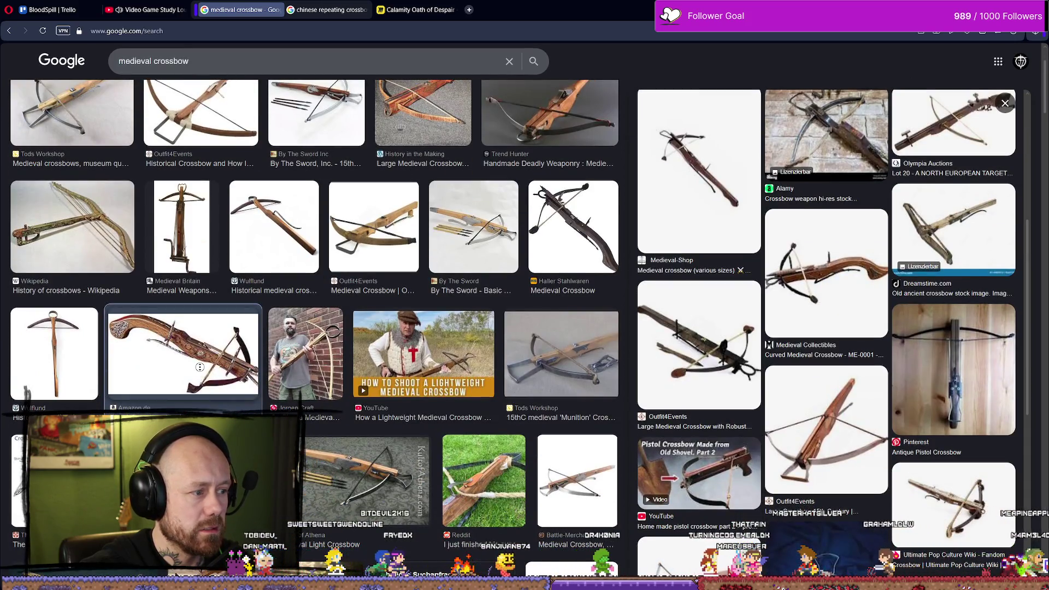
Save the carved pistol crossbow picture into the BloodspillShit folder
{"action": "left_click", "coordinate": [234, 362]}
{"action": "right_click", "coordinate": [795, 222]}
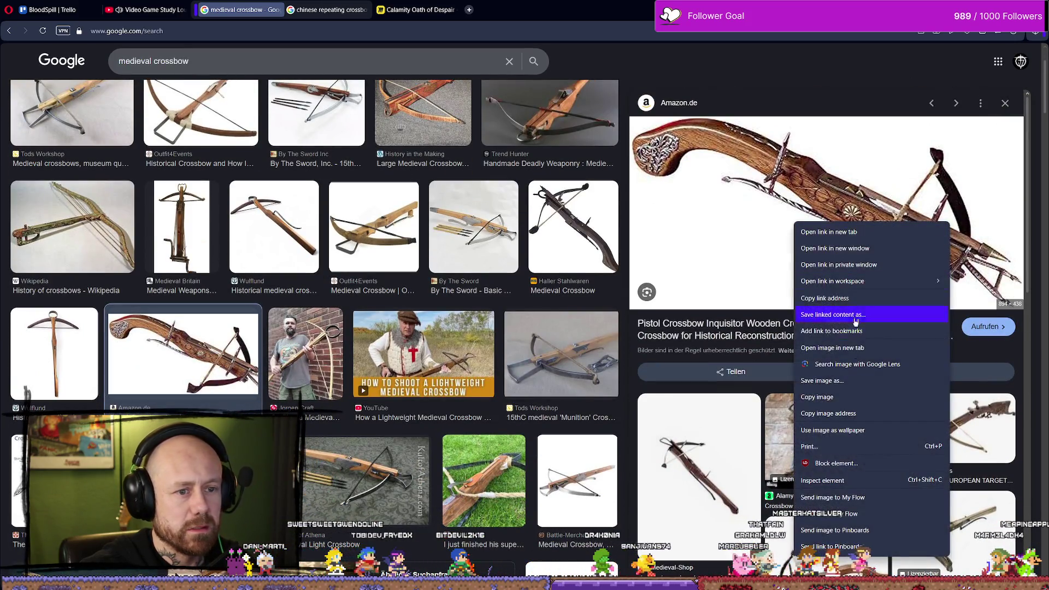
{"action": "left_click", "coordinate": [854, 381]}
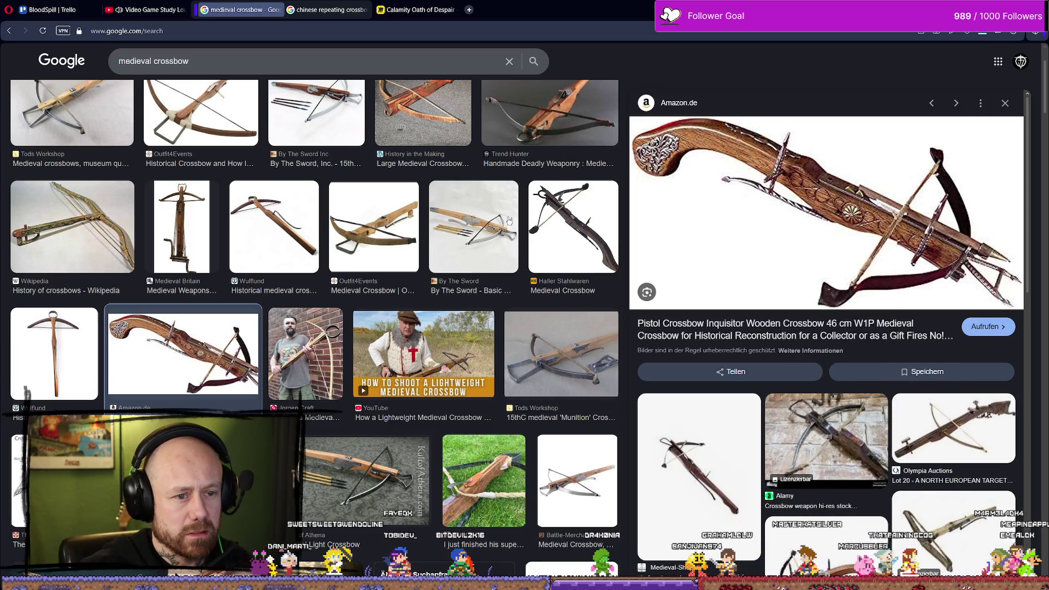
{"action": "left_click", "coordinate": [417, 316]}
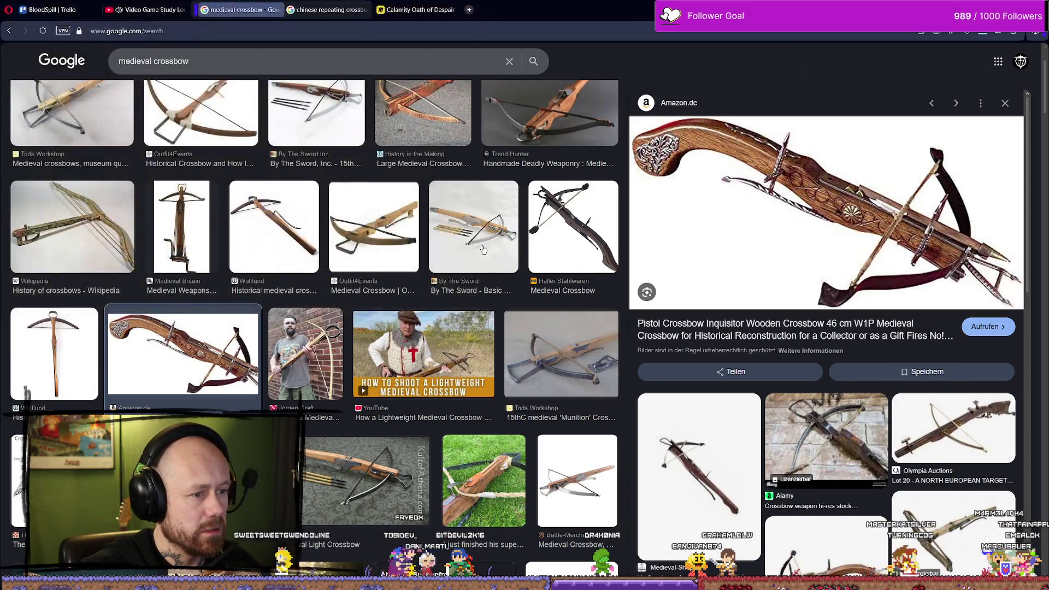
{"action": "scroll", "coordinate": [358, 206], "scroll_direction": "down", "scroll_amount": 5}
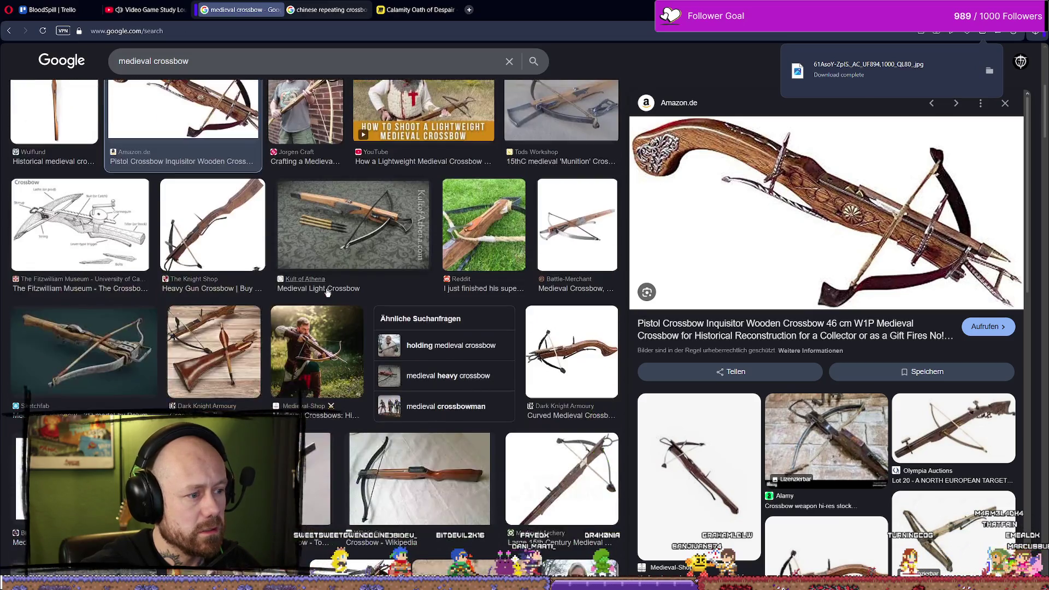
{"action": "scroll", "coordinate": [230, 279], "scroll_direction": "down", "scroll_amount": 8}
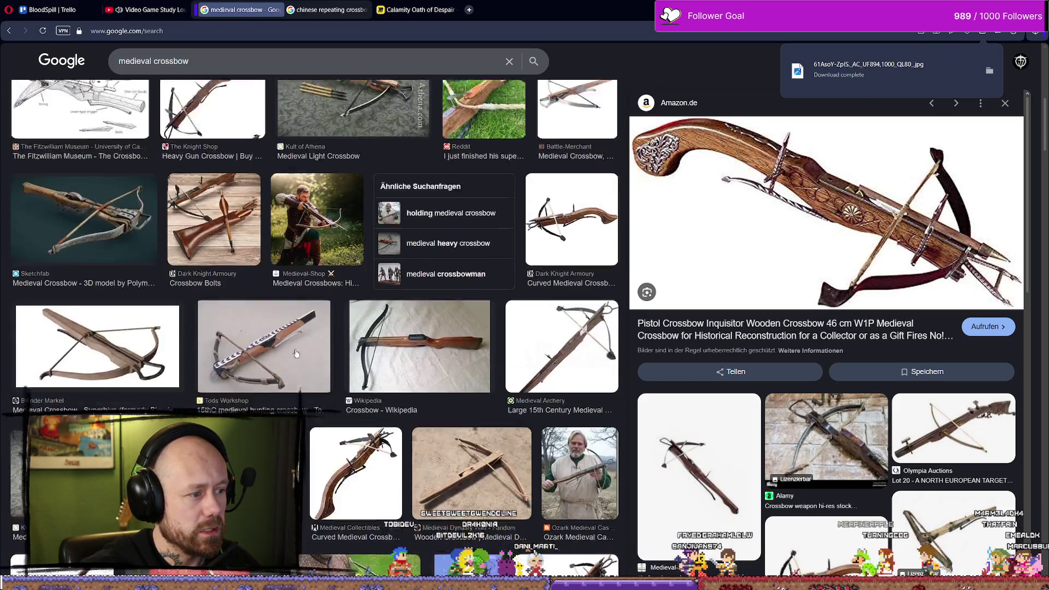
{"action": "scroll", "coordinate": [288, 341], "scroll_direction": "down", "scroll_amount": 3}
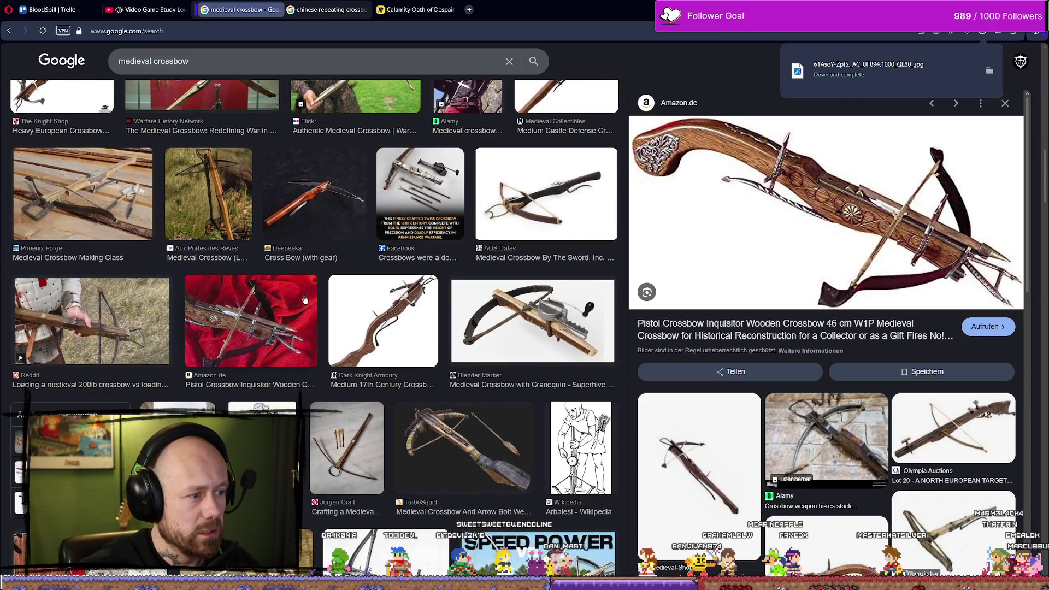
{"action": "scroll", "coordinate": [305, 299], "scroll_direction": "down", "scroll_amount": 3}
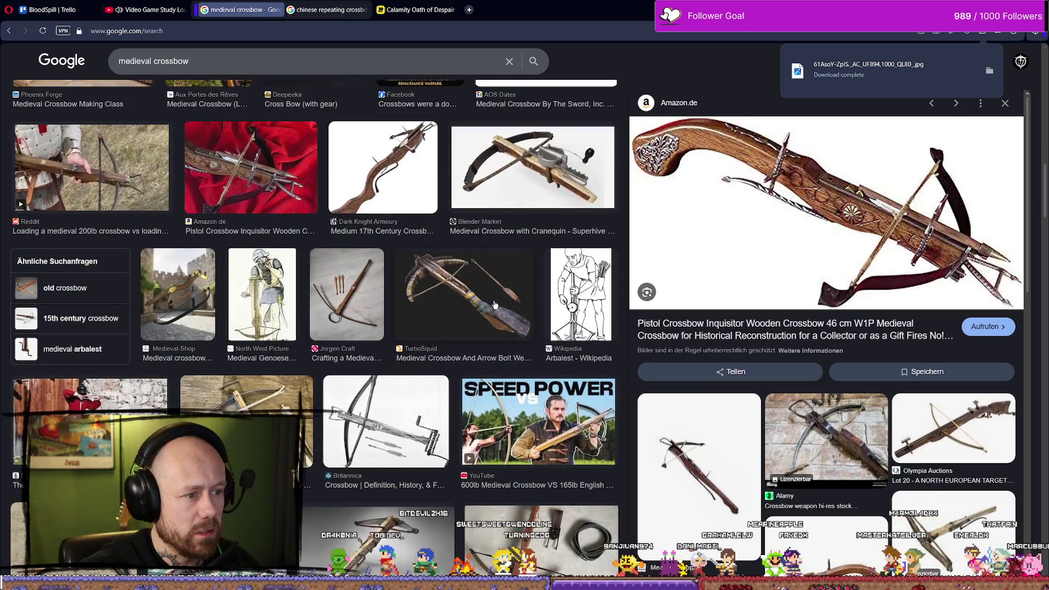
{"action": "scroll", "coordinate": [470, 306], "scroll_direction": "down", "scroll_amount": 2}
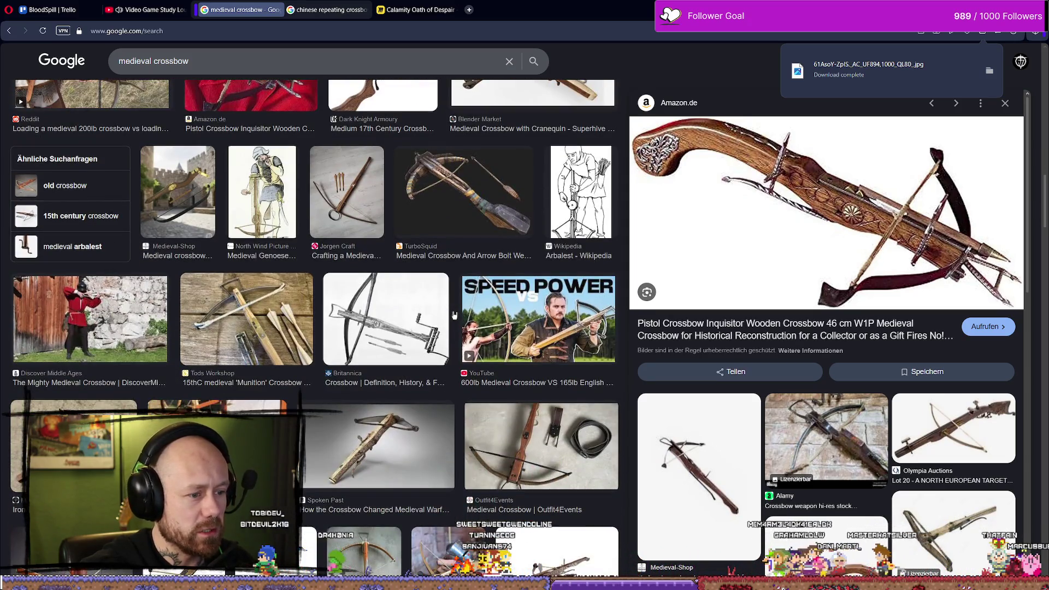
{"action": "left_click", "coordinate": [218, 407]}
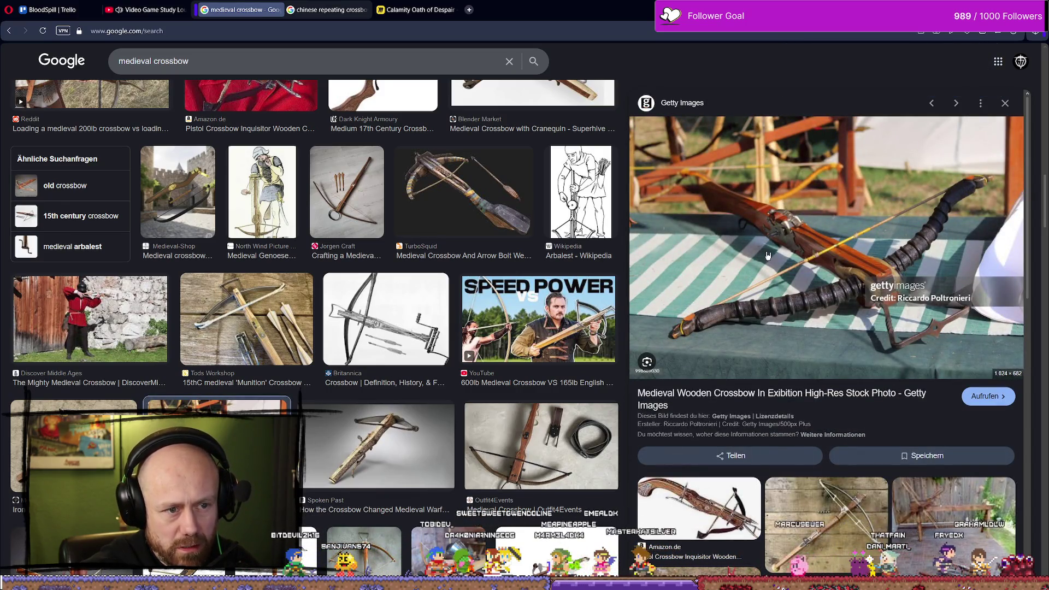
{"action": "right_click", "coordinate": [792, 252]}
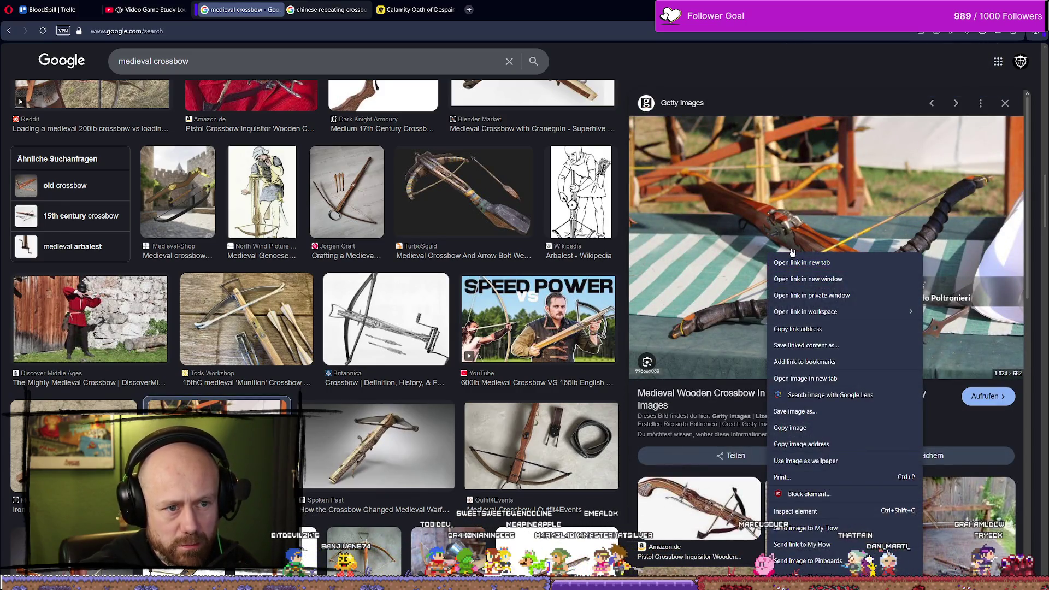
{"action": "left_click", "coordinate": [795, 413]}
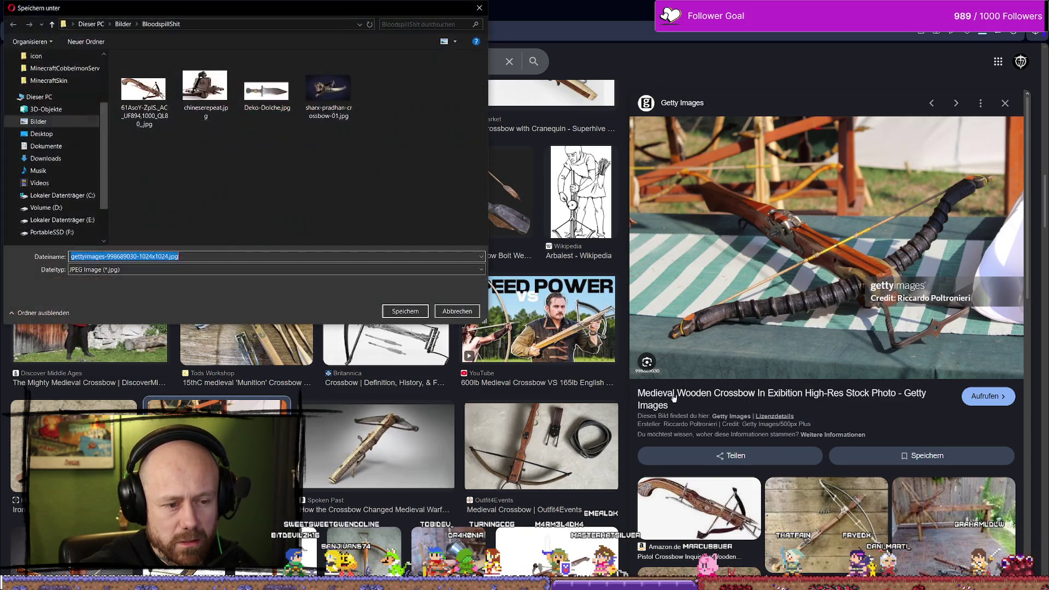
{"action": "left_click", "coordinate": [420, 311]}
Preview the BogenSportWelt crossbow image and then the RenderHub 3D crossbow model
{"action": "scroll", "coordinate": [516, 336], "scroll_direction": "down", "scroll_amount": 5}
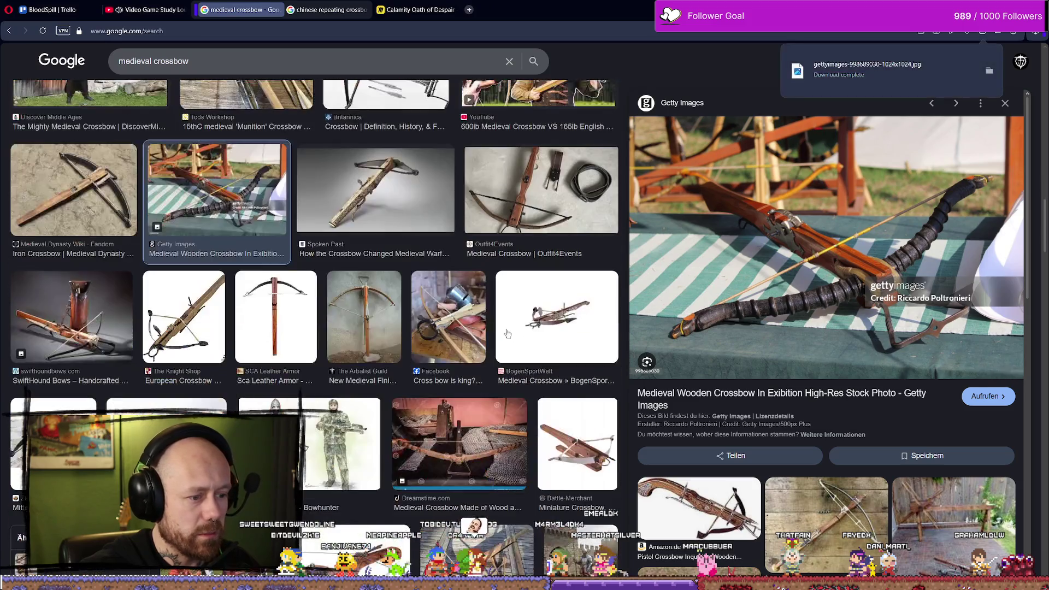
{"action": "scroll", "coordinate": [498, 307], "scroll_direction": "down", "scroll_amount": 2}
{"action": "left_click", "coordinate": [607, 271]}
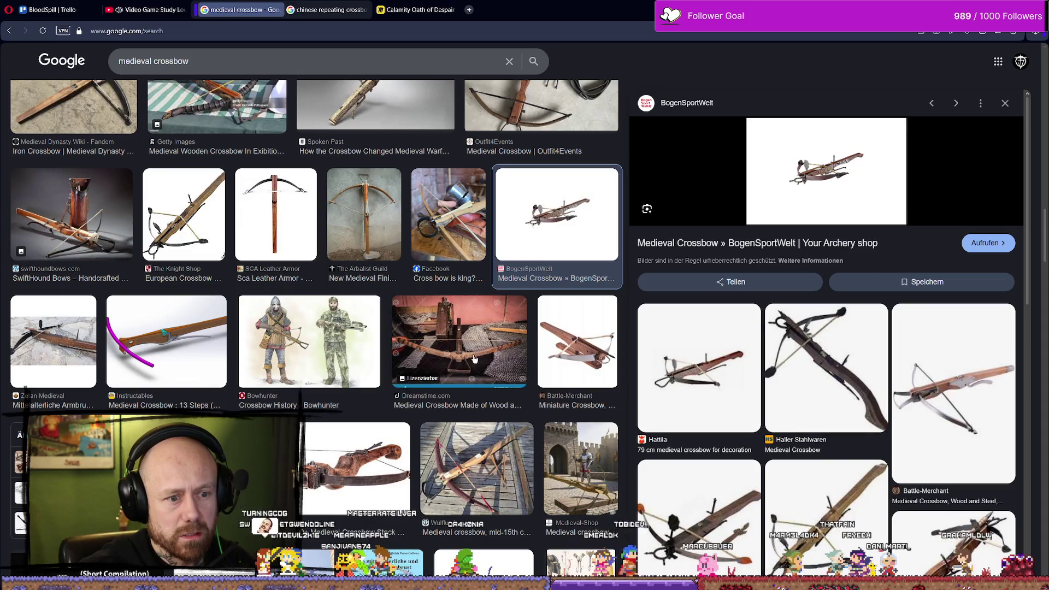
{"action": "scroll", "coordinate": [324, 361], "scroll_direction": "down", "scroll_amount": 4}
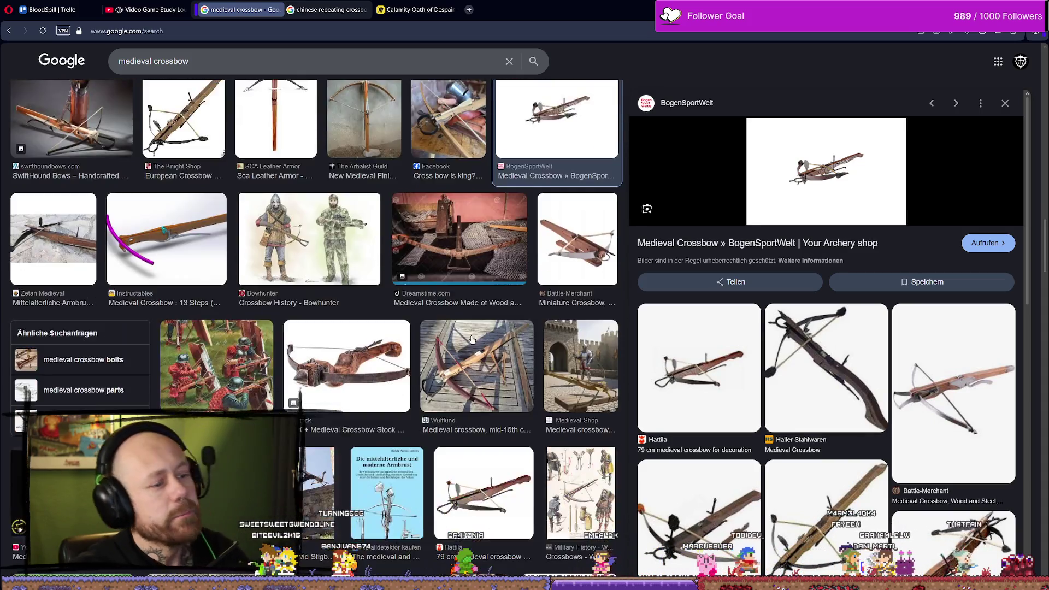
{"action": "scroll", "coordinate": [481, 322], "scroll_direction": "down", "scroll_amount": 4}
{"action": "scroll", "coordinate": [384, 306], "scroll_direction": "down", "scroll_amount": 4}
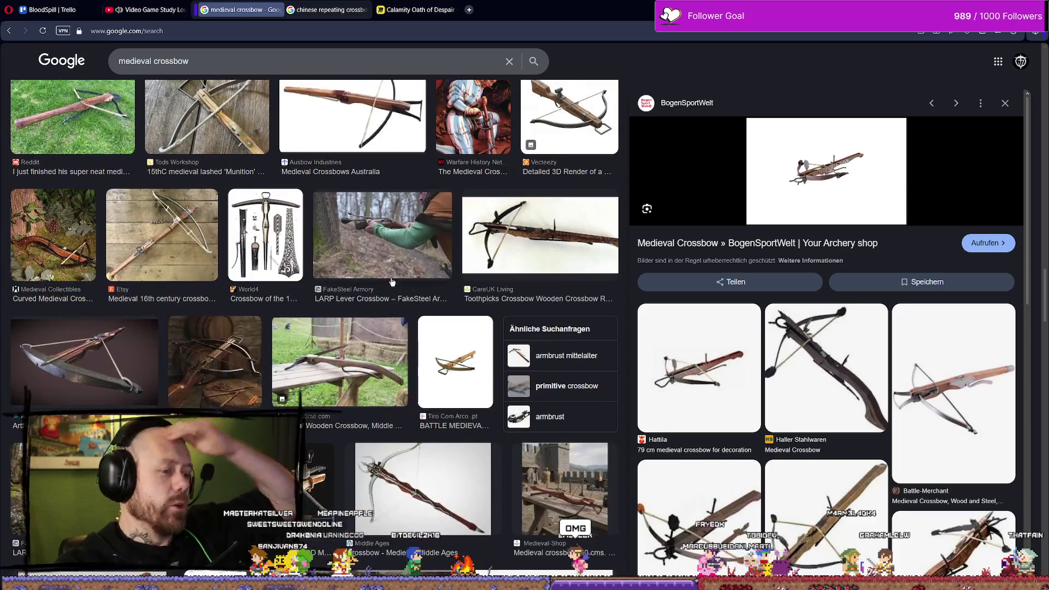
{"action": "scroll", "coordinate": [409, 320], "scroll_direction": "down", "scroll_amount": 3}
{"action": "left_click", "coordinate": [295, 336]}
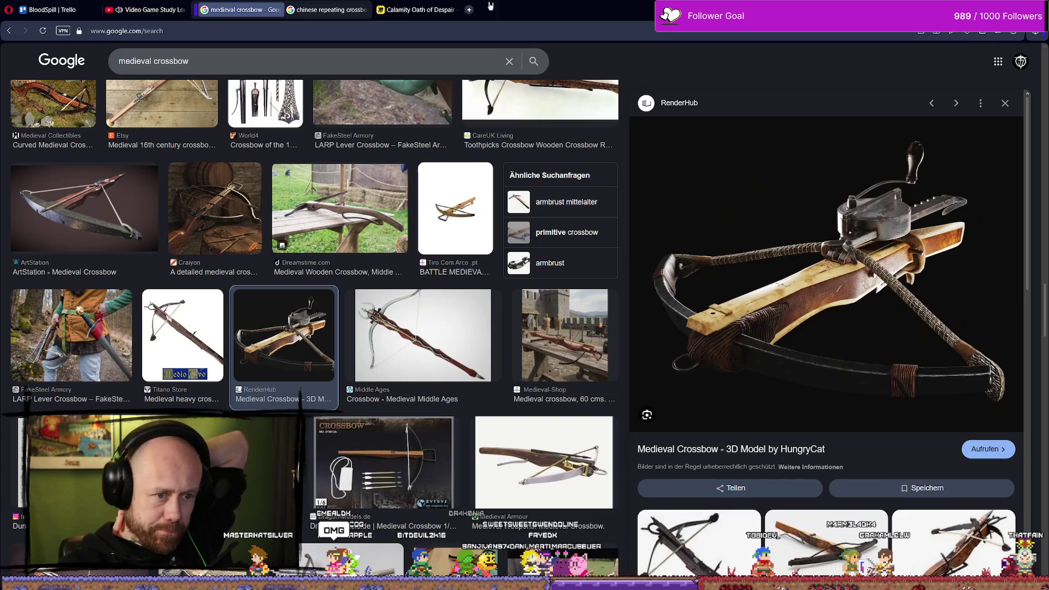
Close the medieval crossbow and chinese repeating crossbow search tabs
{"action": "left_click", "coordinate": [278, 10]}
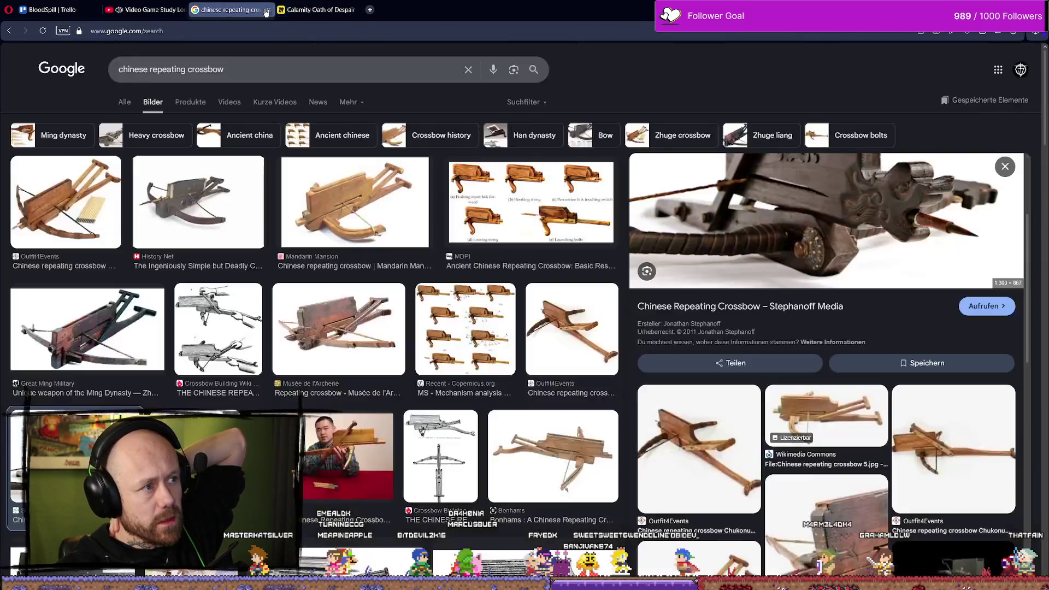
{"action": "left_click", "coordinate": [270, 10]}
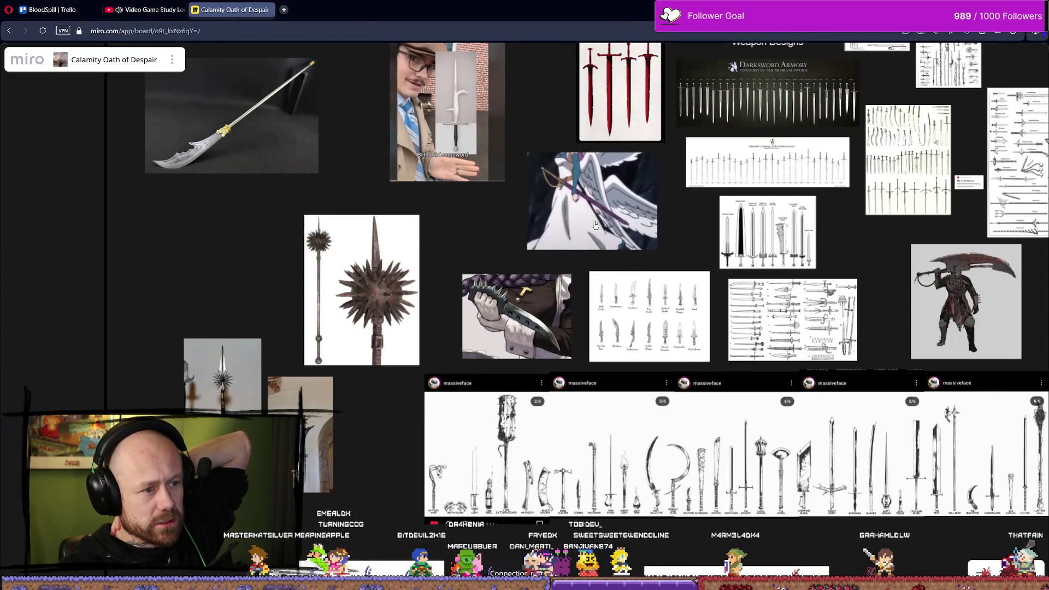
{"action": "scroll", "coordinate": [449, 232], "scroll_direction": "up", "scroll_amount": 5}
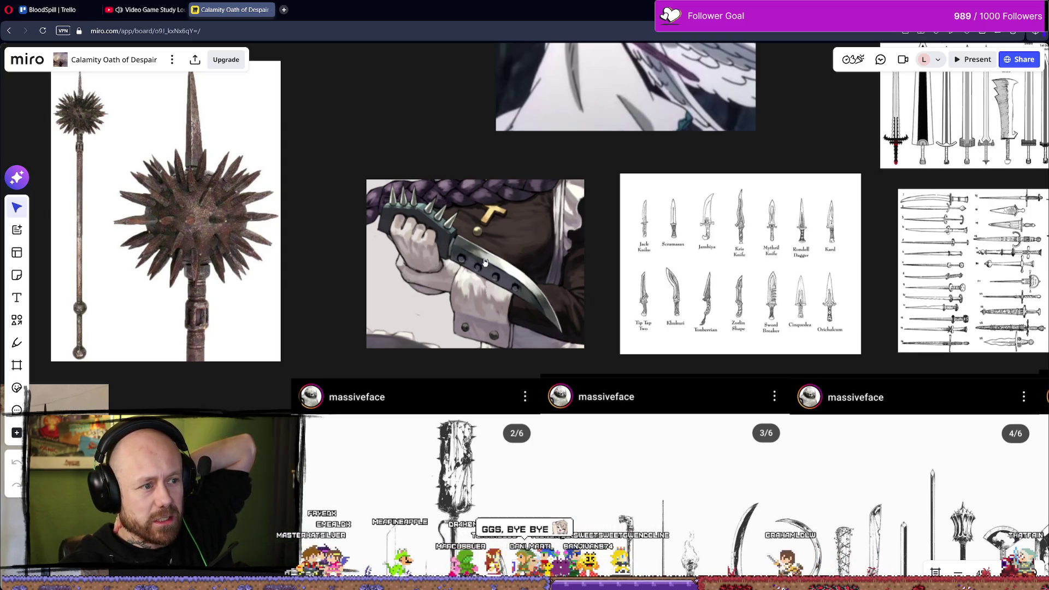
{"action": "scroll", "coordinate": [445, 250], "scroll_direction": "down", "scroll_amount": 5}
Pan and zoom across the board's sword, Weapon Designs and Armor Designs references
{"action": "mouse_move", "coordinate": [742, 277]}
{"action": "left_mouse_down"}
{"action": "mouse_move", "coordinate": [642, 277]}
{"action": "mouse_move", "coordinate": [521, 390]}
{"action": "left_mouse_up"}
{"action": "scroll", "coordinate": [522, 390], "scroll_direction": "up", "scroll_amount": 3}
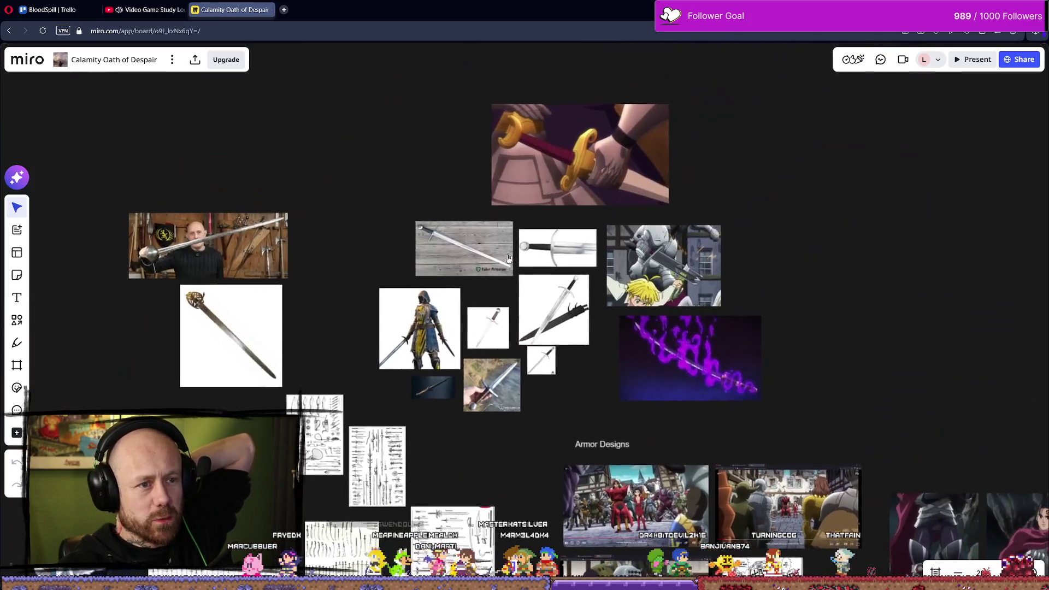
{"action": "left_click_drag", "start_coordinate": [385, 244], "coordinate": [497, 254]}
{"action": "scroll", "coordinate": [480, 222], "scroll_direction": "down", "scroll_amount": 5}
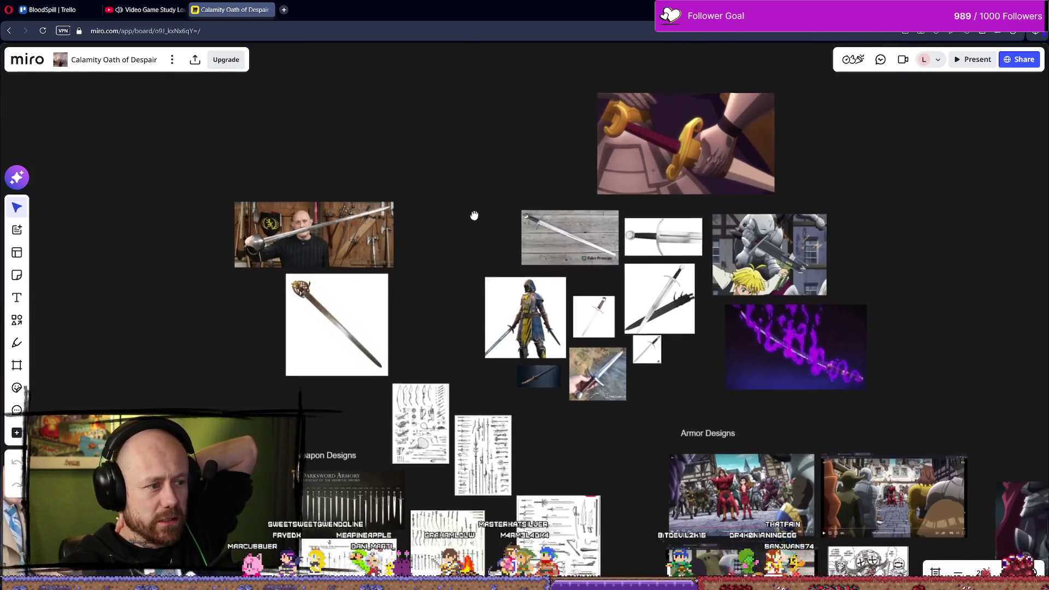
{"action": "scroll", "coordinate": [506, 191], "scroll_direction": "up", "scroll_amount": 3}
{"action": "scroll", "coordinate": [762, 276], "scroll_direction": "down", "scroll_amount": 3}
{"action": "scroll", "coordinate": [761, 276], "scroll_direction": "down", "scroll_amount": 5}
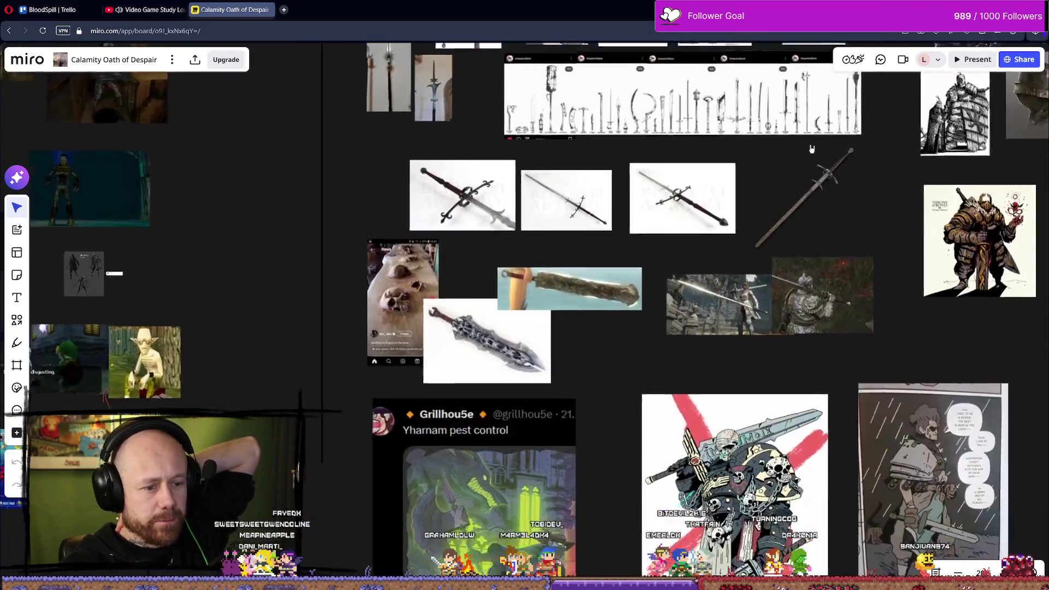
{"action": "left_click_drag", "start_coordinate": [851, 175], "coordinate": [595, 172]}
{"action": "scroll", "coordinate": [595, 173], "scroll_direction": "up", "scroll_amount": 2}
{"action": "scroll", "coordinate": [595, 173], "scroll_direction": "up", "scroll_amount": 2}
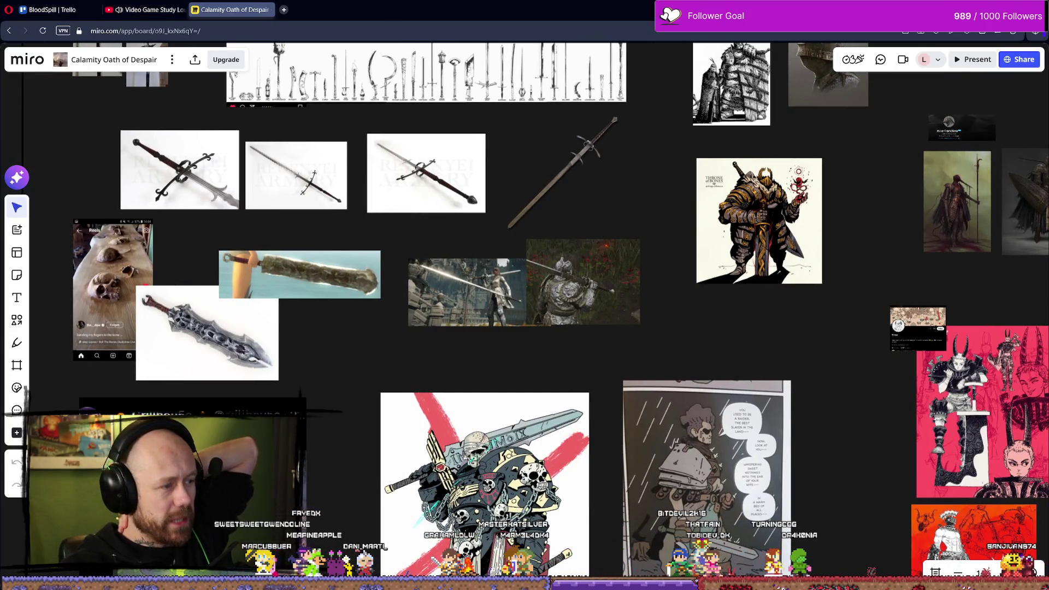
{"action": "scroll", "coordinate": [798, 141], "scroll_direction": "up", "scroll_amount": 5}
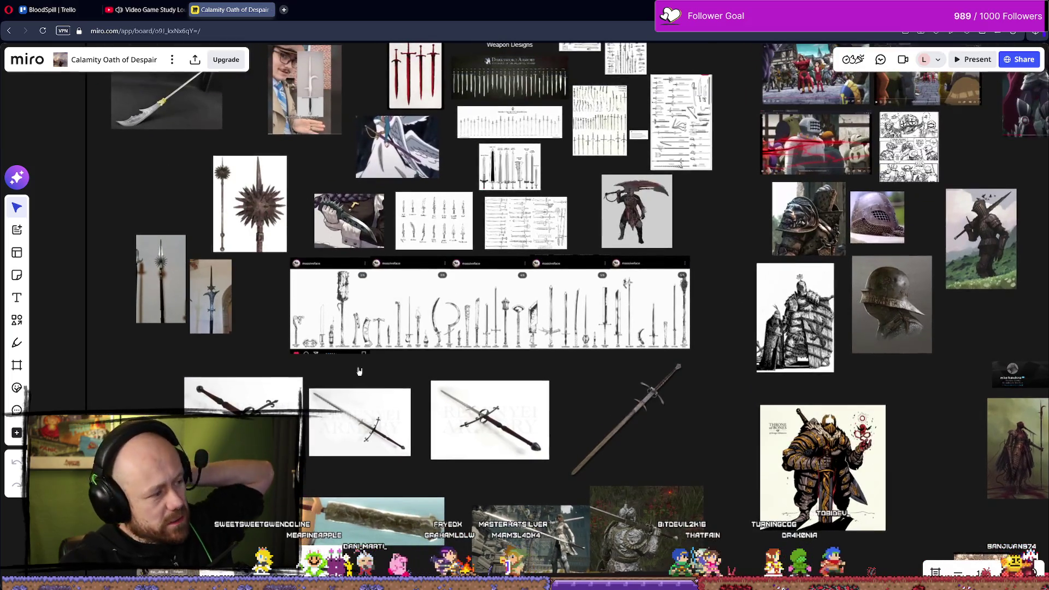